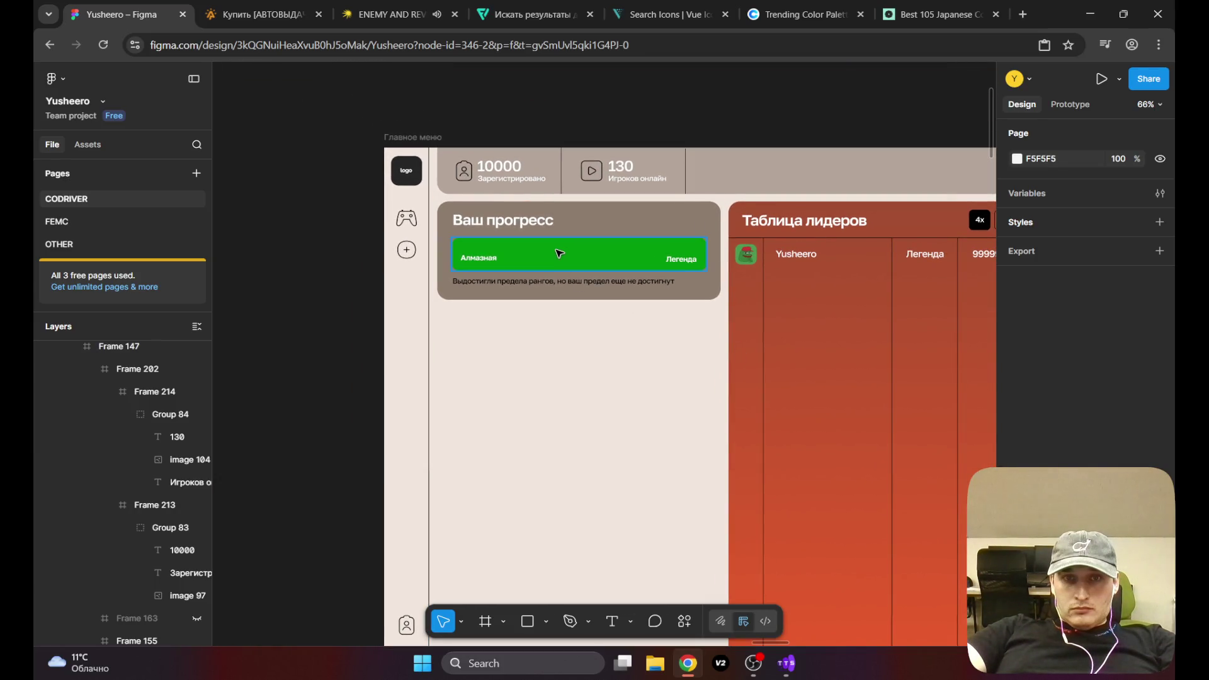
Step: Change the progress bar (Frame 161) fill from 00950C to the brighter green 00B80F
{"action": "left_click", "coordinate": [559, 253]}
{"action": "left_click", "coordinate": [1019, 570]}
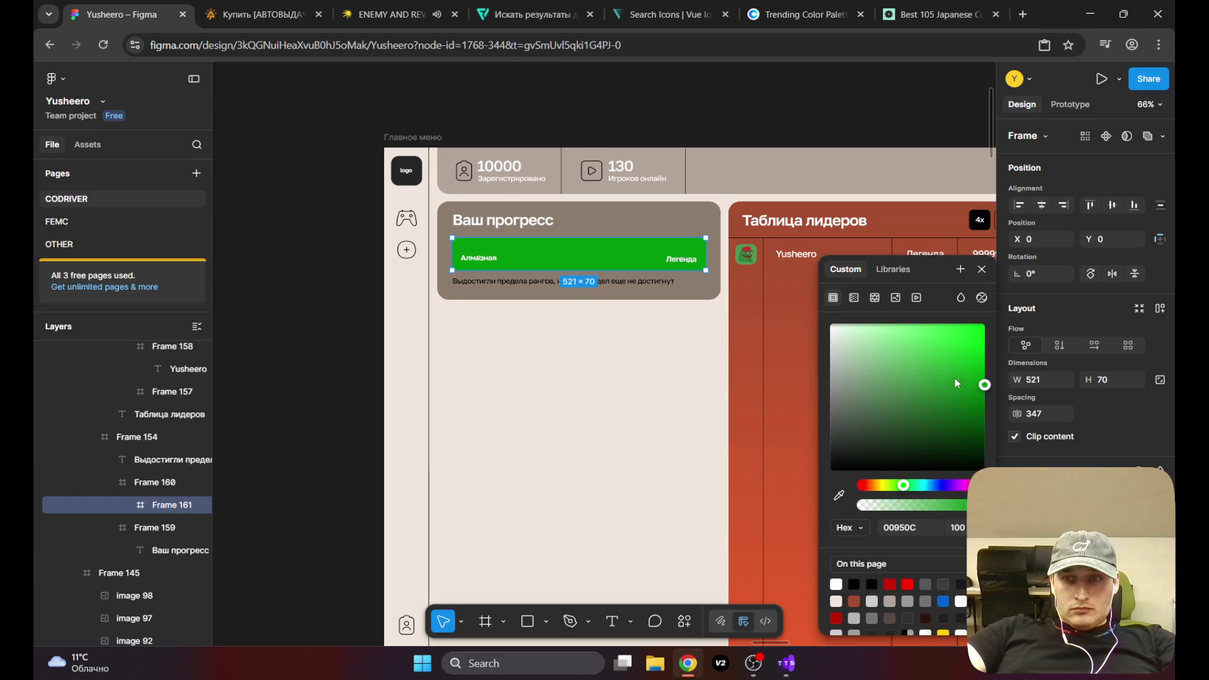
{"action": "left_click_drag", "start_coordinate": [984, 386], "coordinate": [987, 372]}
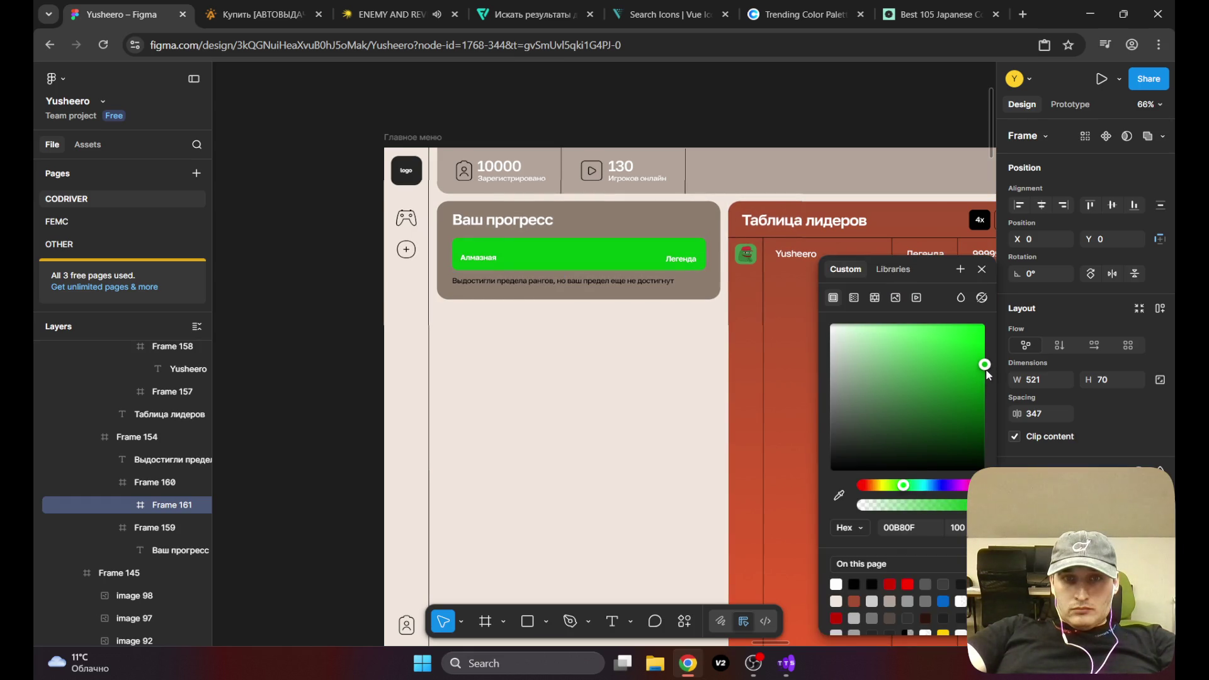
{"action": "scroll", "coordinate": [643, 237], "scroll_direction": "down", "scroll_amount": 5}
{"action": "key", "text": "Escape"}
{"action": "left_click_drag", "start_coordinate": [502, 262], "coordinate": [486, 262]}
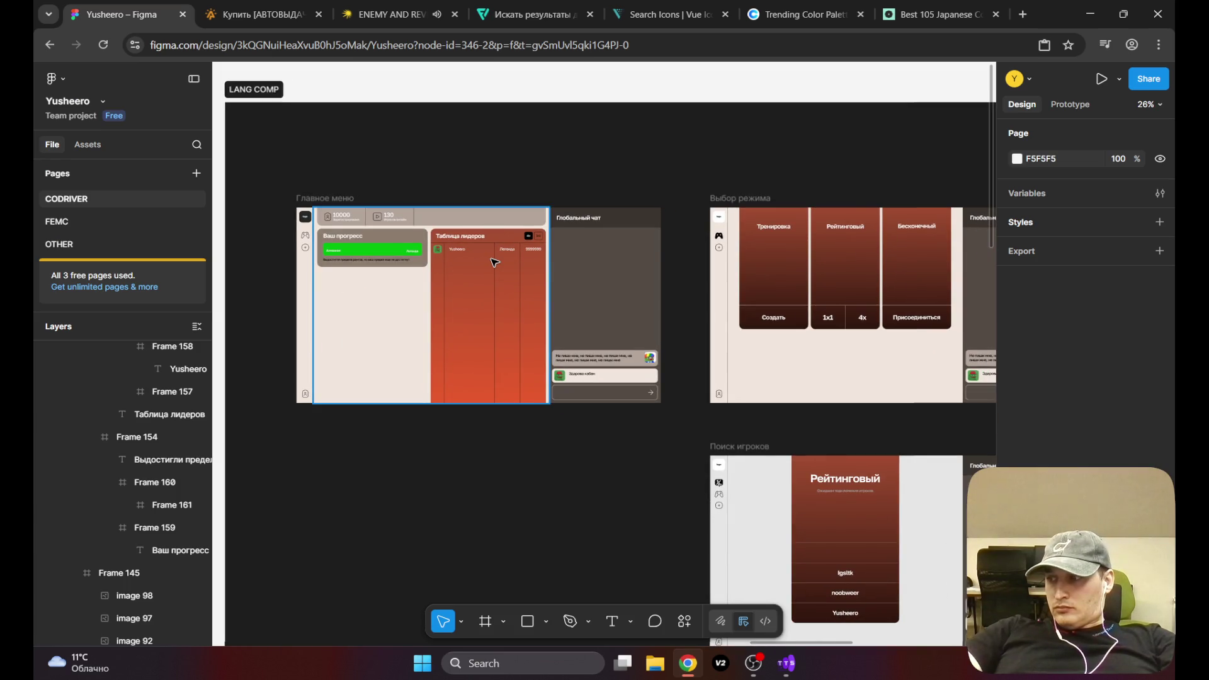
Step: Insert the missing space after 'Вы' in the Ваш прогресс card caption
{"action": "scroll", "coordinate": [342, 270], "scroll_direction": "up", "scroll_amount": 10}
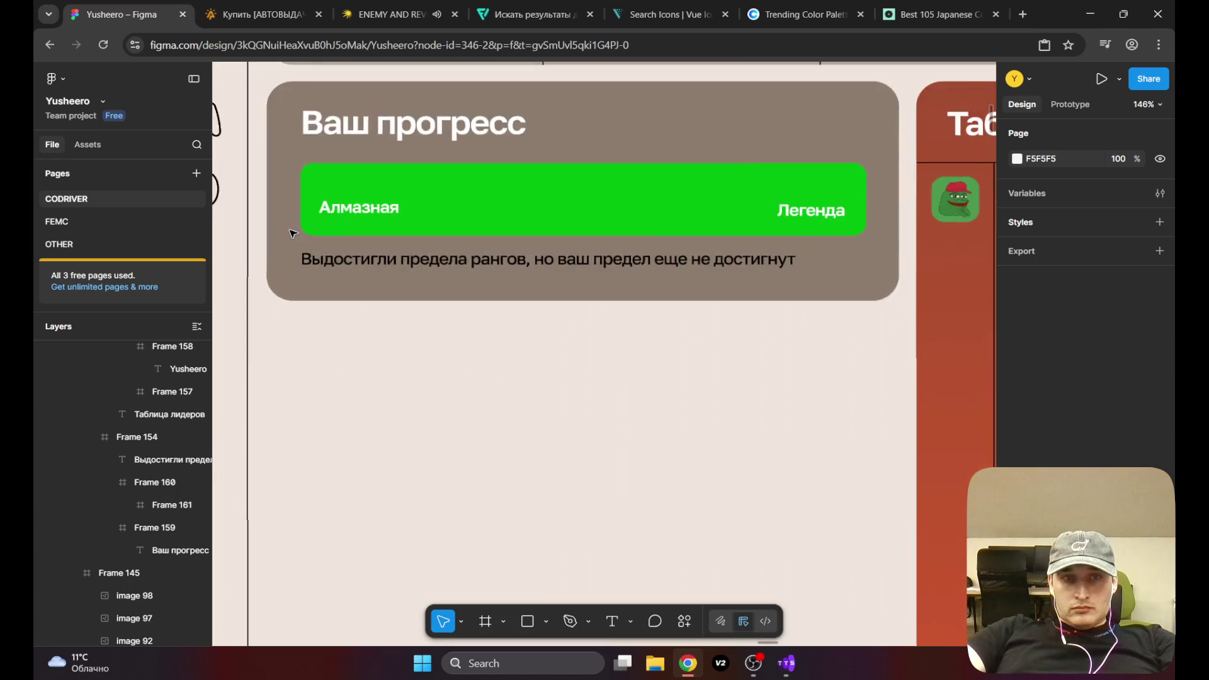
{"action": "scroll", "coordinate": [293, 234], "scroll_direction": "up", "scroll_amount": 5}
{"action": "left_click", "coordinate": [358, 288]}
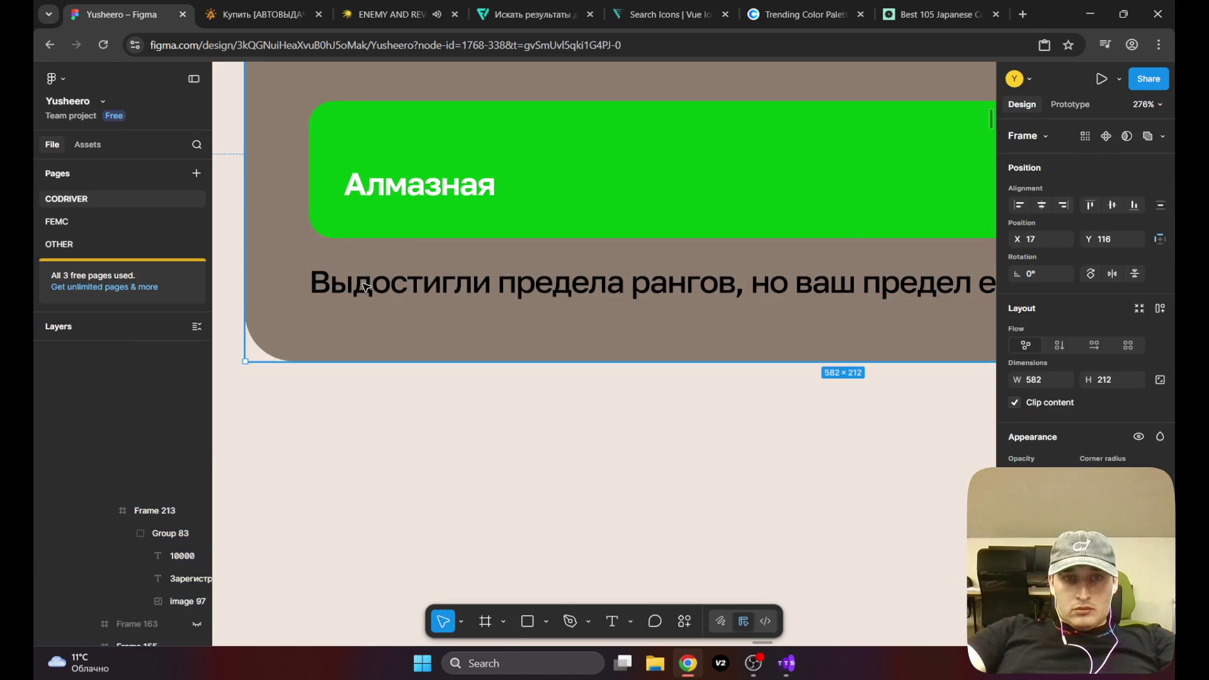
{"action": "double_click", "coordinate": [359, 287]}
{"action": "double_click", "coordinate": [358, 288]}
{"action": "left_click", "coordinate": [358, 288]}
{"action": "key", "text": "Escape"}
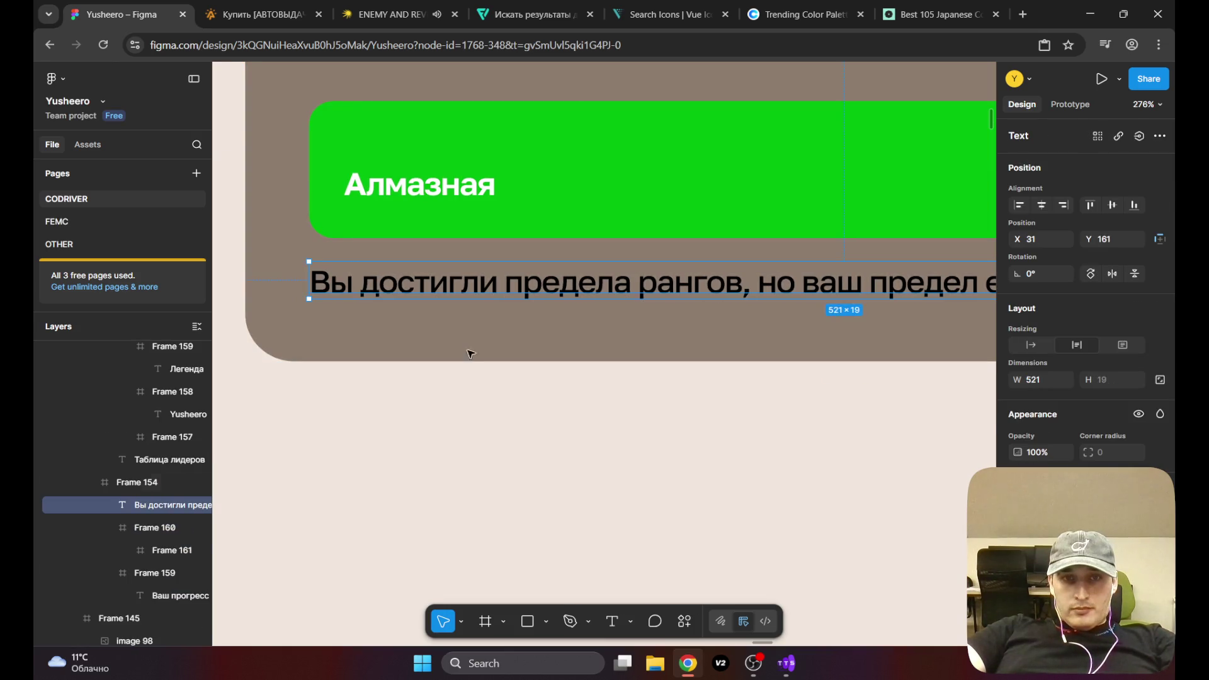
Step: Pan around the lobby mockup and select the 130 online-players stats card
{"action": "scroll", "coordinate": [489, 353], "scroll_direction": "down", "scroll_amount": 5}
{"action": "scroll", "coordinate": [509, 396], "scroll_direction": "right", "scroll_amount": 3}
{"action": "scroll", "coordinate": [599, 351], "scroll_direction": "up", "scroll_amount": 4}
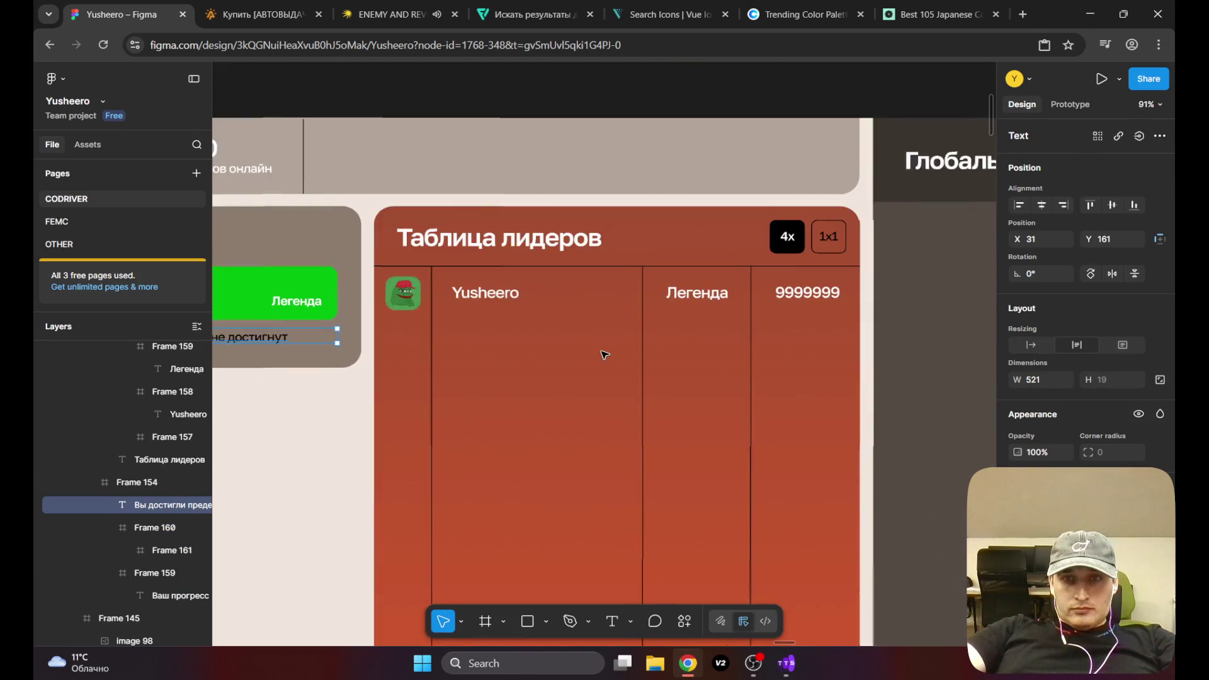
{"action": "scroll", "coordinate": [604, 355], "scroll_direction": "down", "scroll_amount": 5}
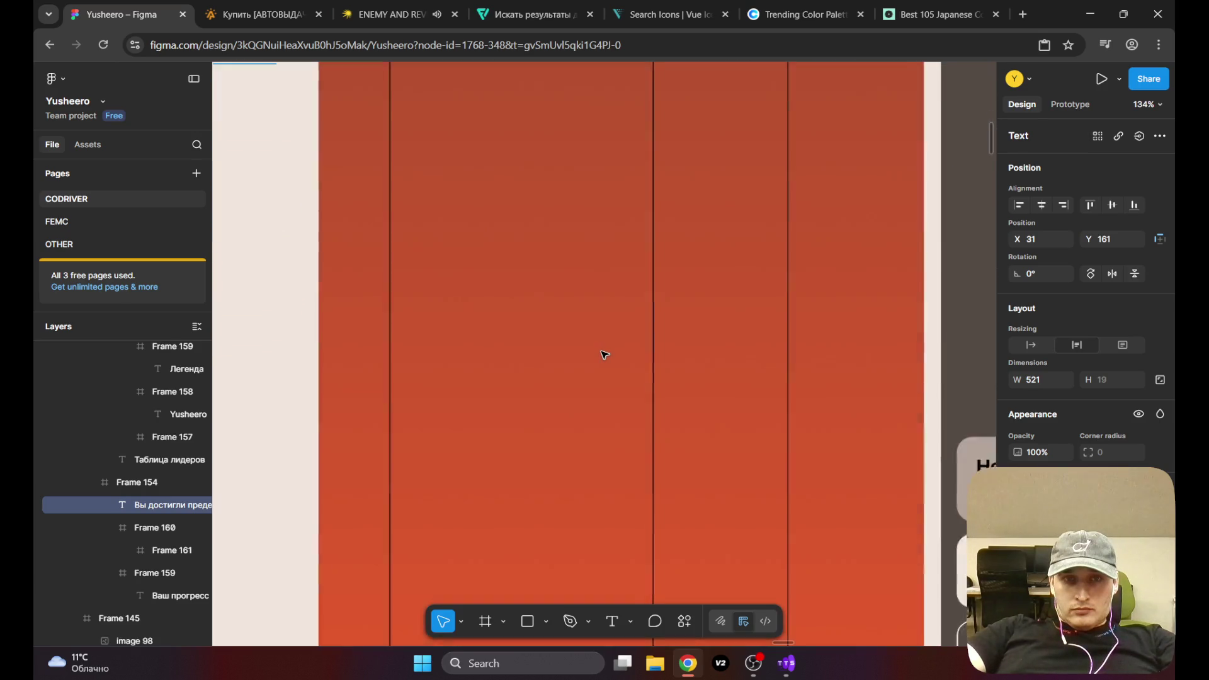
{"action": "scroll", "coordinate": [604, 354], "scroll_direction": "up", "scroll_amount": 2}
{"action": "scroll", "coordinate": [599, 351], "scroll_direction": "up", "scroll_amount": 3}
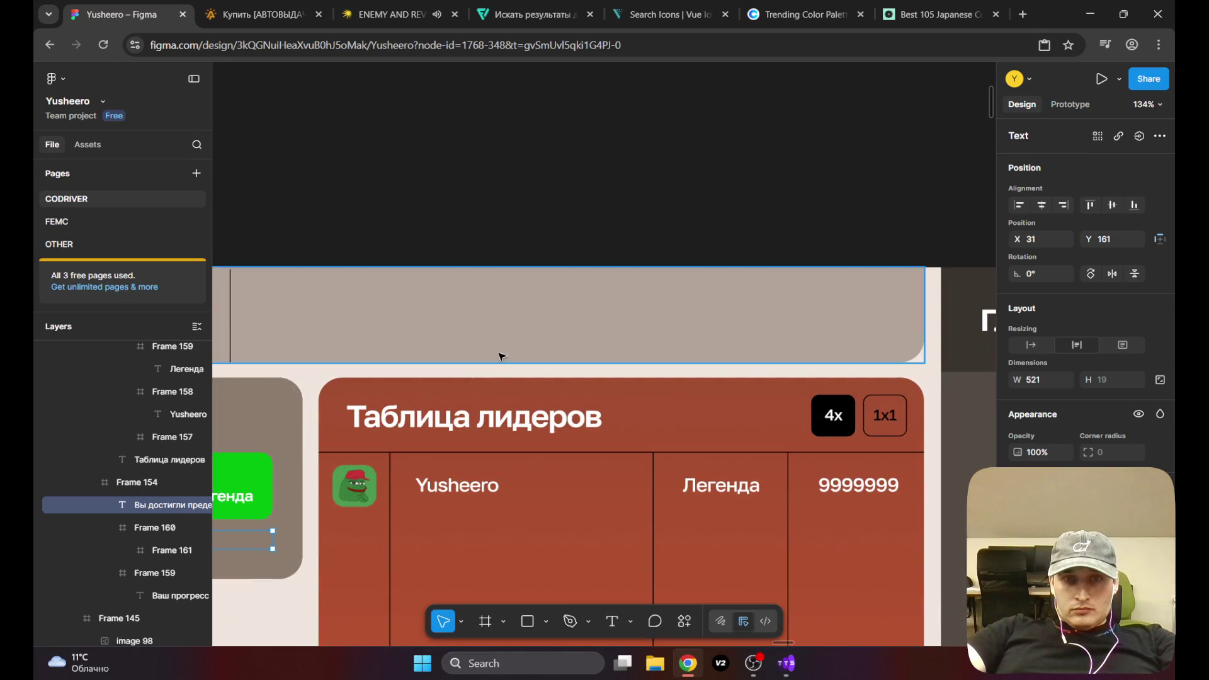
{"action": "scroll", "coordinate": [656, 540], "scroll_direction": "left", "scroll_amount": 5}
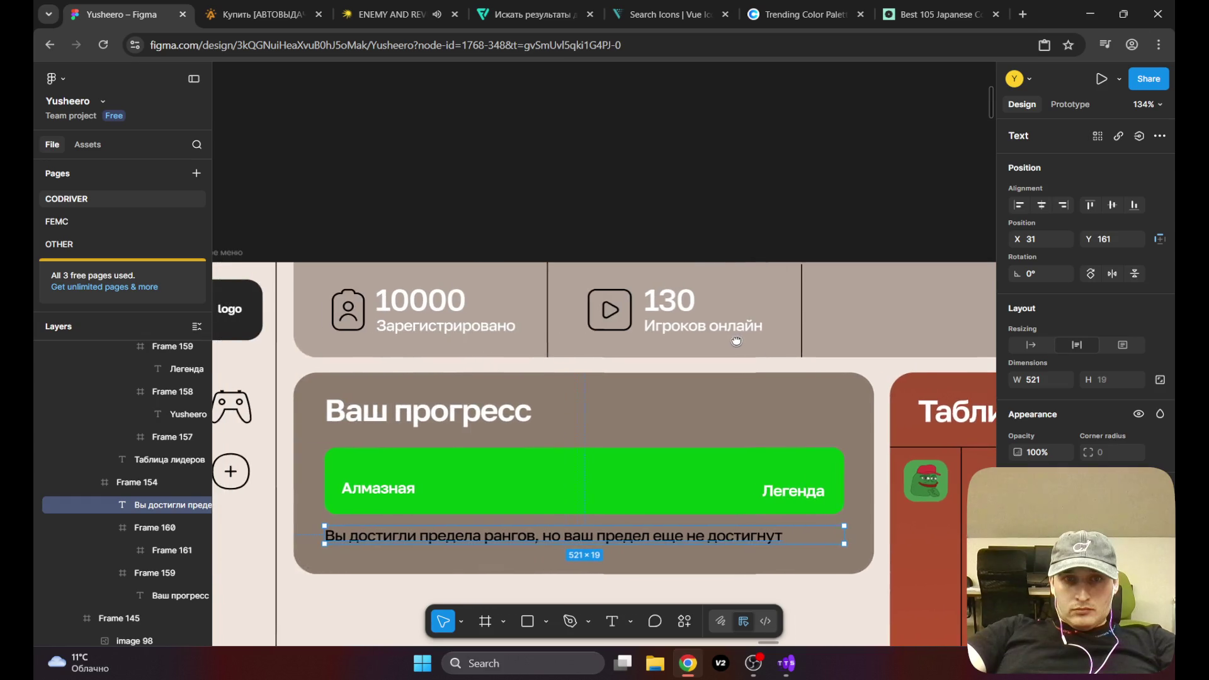
{"action": "scroll", "coordinate": [550, 373], "scroll_direction": "down", "scroll_amount": 5}
{"action": "scroll", "coordinate": [551, 373], "scroll_direction": "down", "scroll_amount": 3}
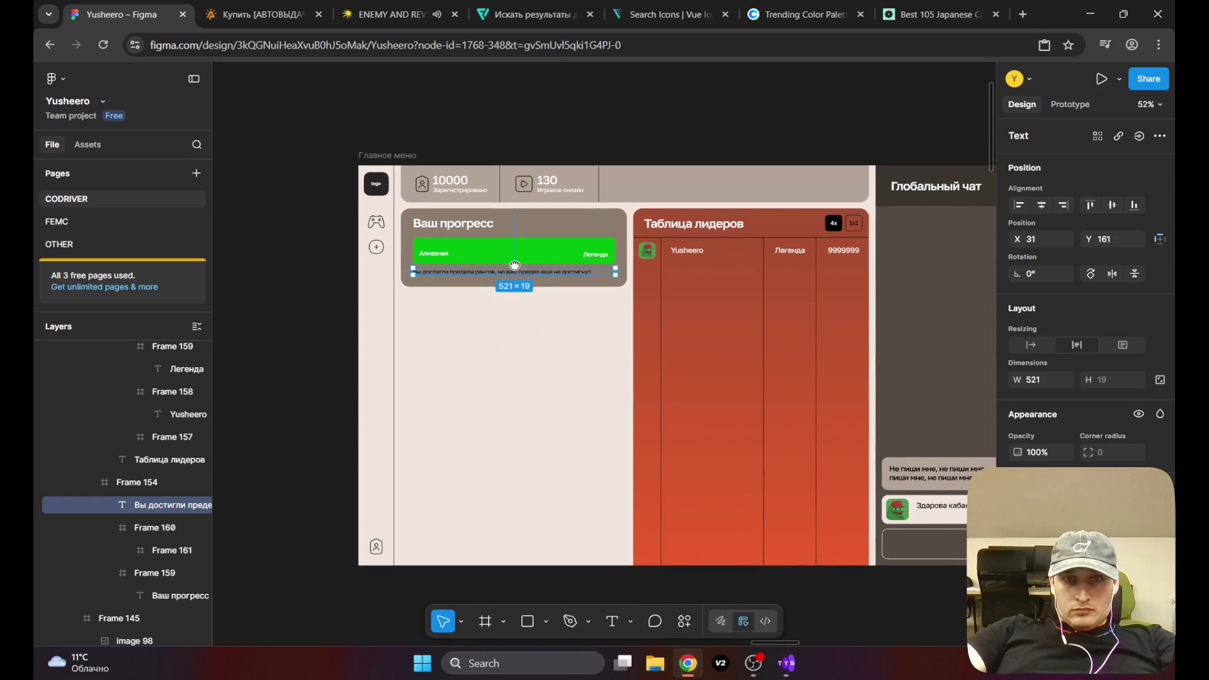
{"action": "scroll", "coordinate": [542, 274], "scroll_direction": "up", "scroll_amount": 2}
{"action": "scroll", "coordinate": [542, 274], "scroll_direction": "up", "scroll_amount": 5}
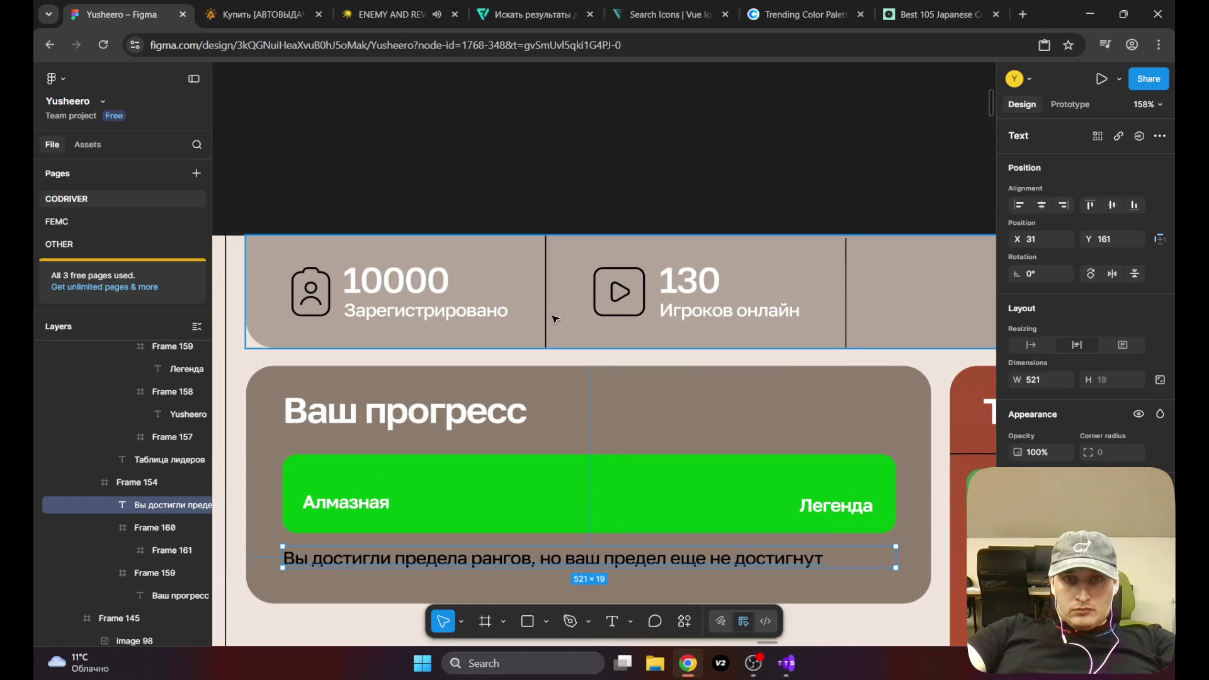
{"action": "left_click", "coordinate": [552, 279]}
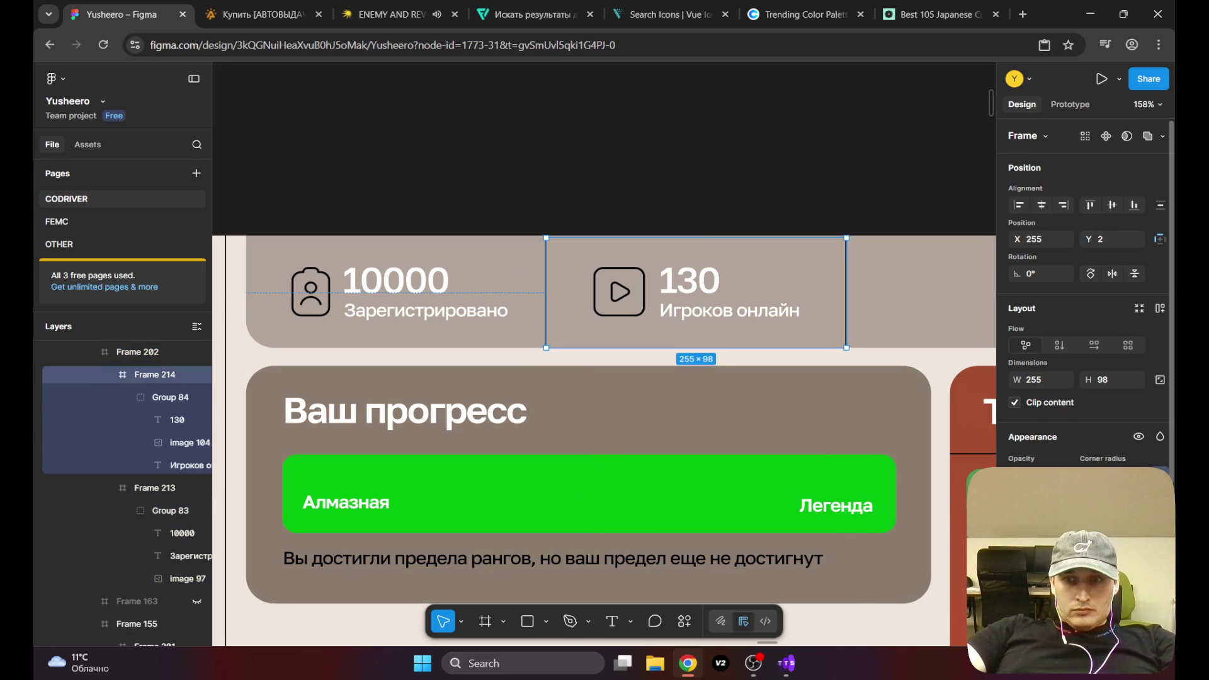
{"action": "left_click", "coordinate": [1016, 507]}
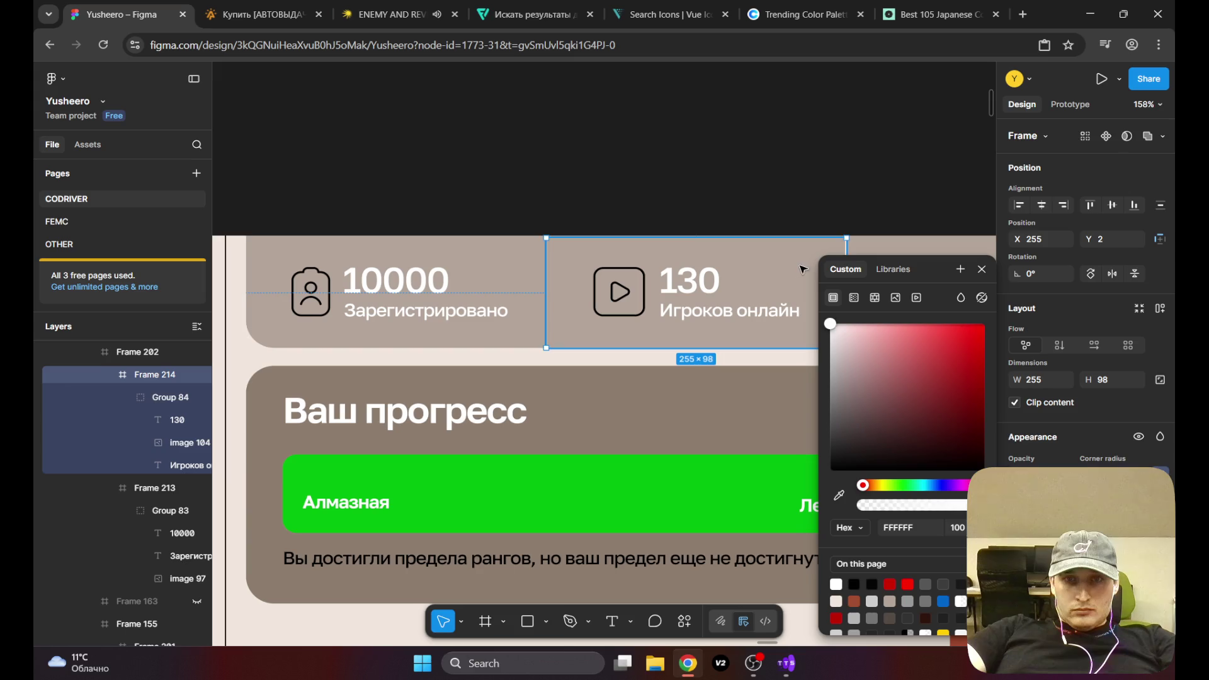
{"action": "left_click", "coordinate": [522, 290]}
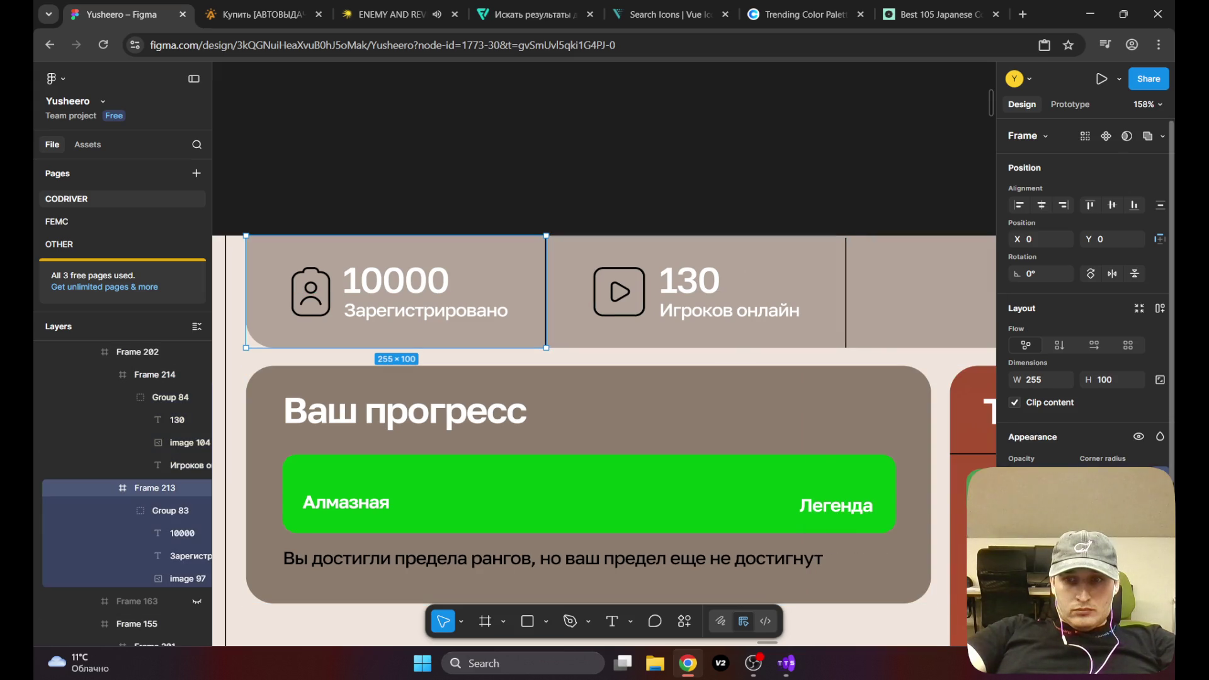
{"action": "left_click", "coordinate": [1016, 507]}
{"action": "left_click_drag", "start_coordinate": [909, 412], "coordinate": [796, 275]}
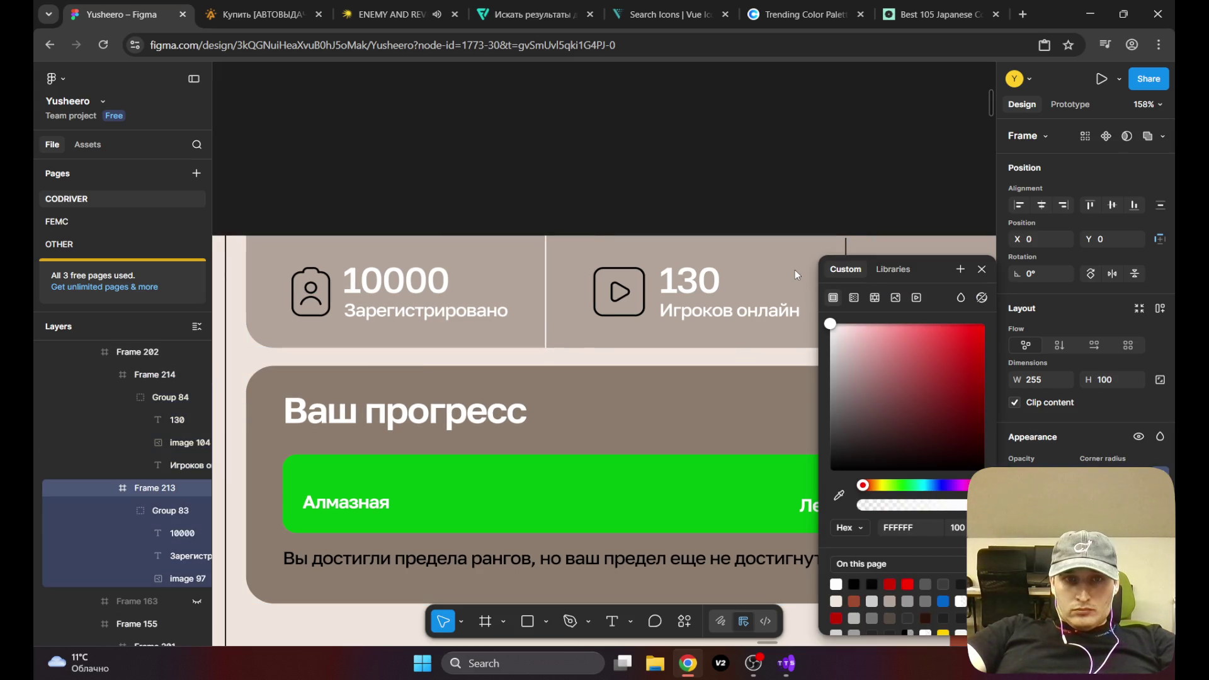
{"action": "left_click", "coordinate": [839, 495]}
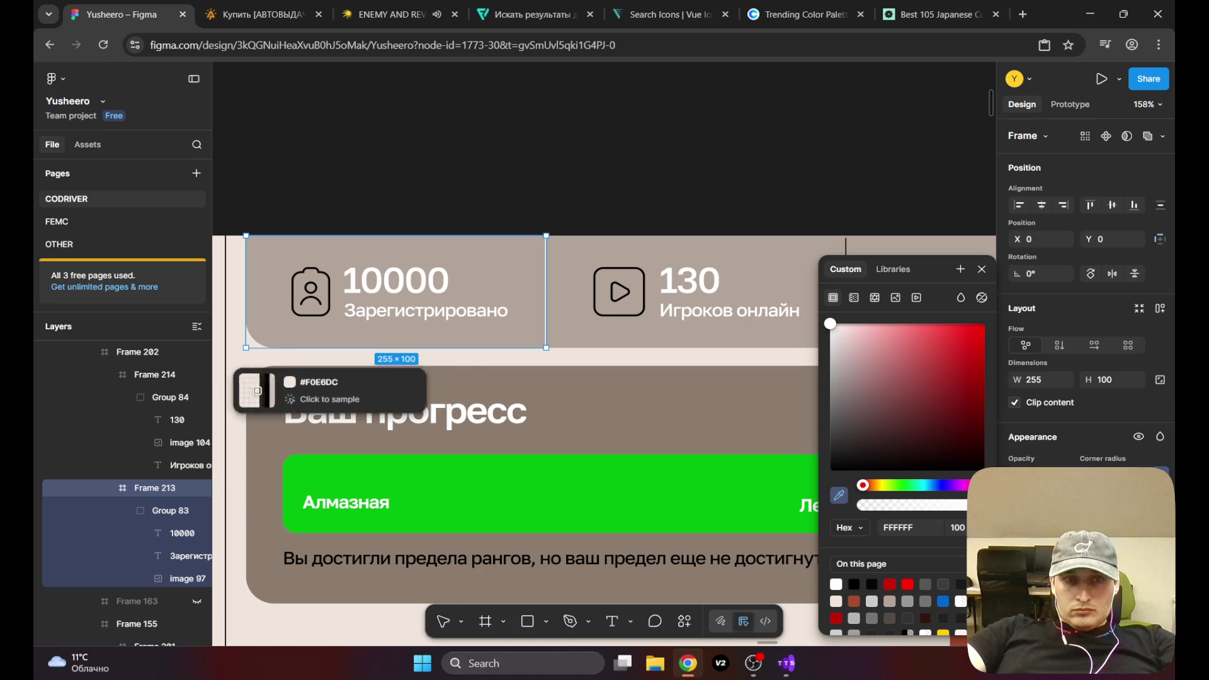
{"action": "left_click", "coordinate": [248, 356]}
{"action": "left_click", "coordinate": [649, 231]}
{"action": "left_click", "coordinate": [652, 235]}
{"action": "left_click", "coordinate": [649, 252]}
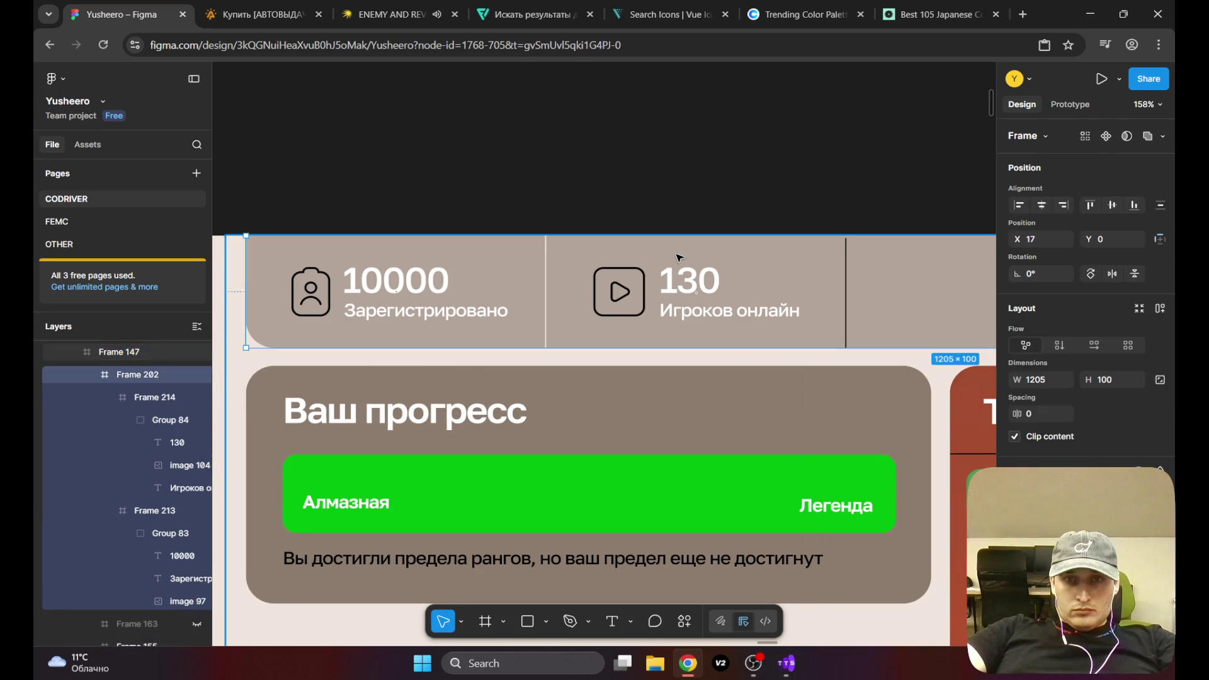
{"action": "left_click", "coordinate": [740, 263]}
{"action": "left_click", "coordinate": [1015, 529]}
{"action": "left_click", "coordinate": [839, 495]}
{"action": "left_click", "coordinate": [252, 354]}
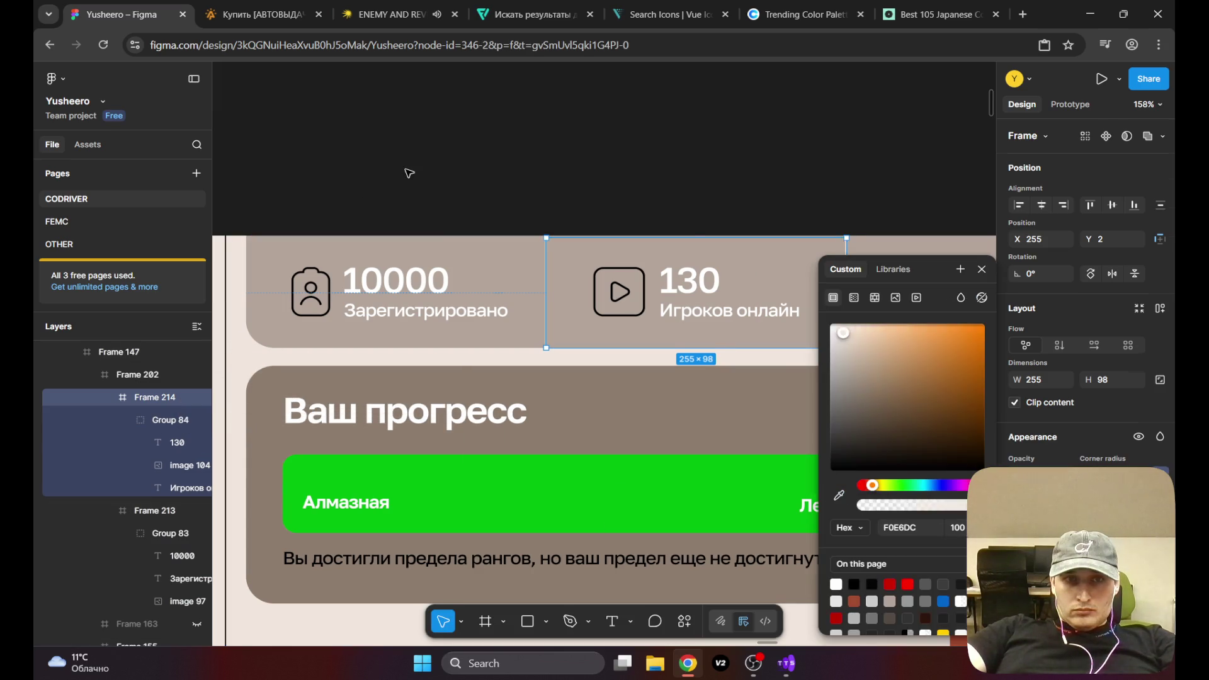
{"action": "left_click", "coordinate": [409, 172]}
{"action": "scroll", "coordinate": [409, 173], "scroll_direction": "down", "scroll_amount": 5}
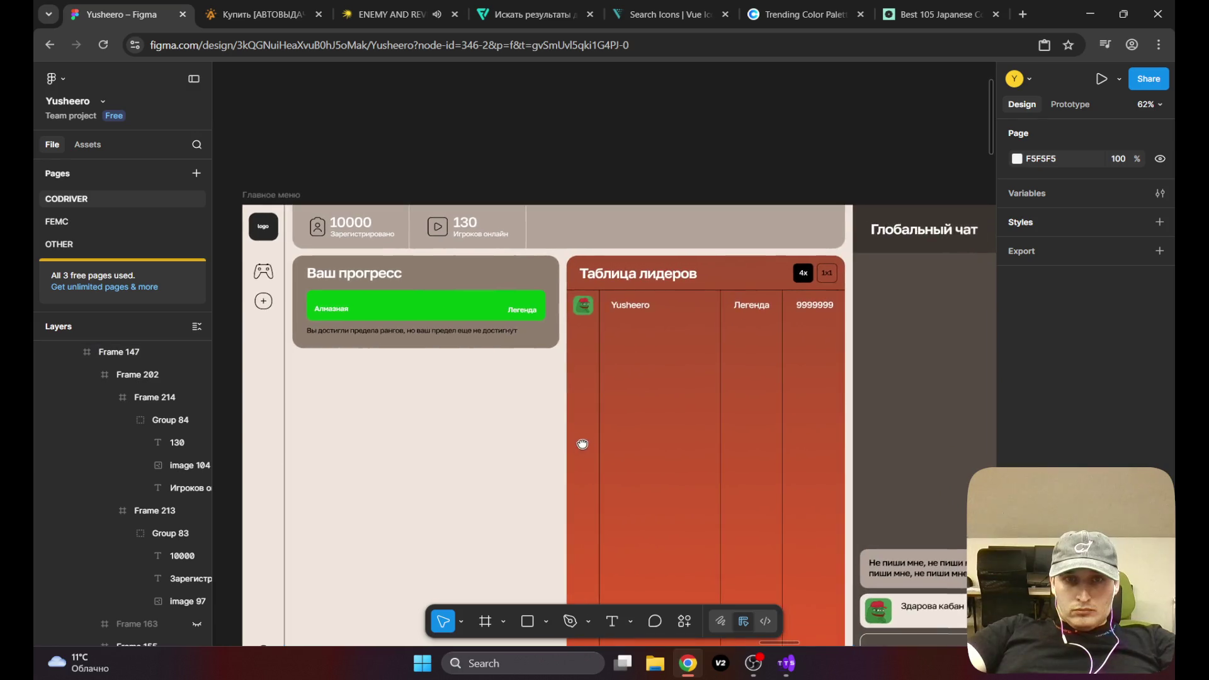
{"action": "mouse_move", "coordinate": [564, 439]}
{"action": "left_mouse_down"}
{"action": "mouse_move", "coordinate": [513, 412]}
{"action": "mouse_move", "coordinate": [567, 424]}
{"action": "mouse_move", "coordinate": [540, 439]}
{"action": "mouse_move", "coordinate": [439, 375]}
{"action": "mouse_move", "coordinate": [498, 435]}
{"action": "left_mouse_up"}
{"action": "mouse_move", "coordinate": [604, 470]}
{"action": "left_mouse_down"}
{"action": "mouse_move", "coordinate": [474, 395]}
{"action": "mouse_move", "coordinate": [561, 378]}
{"action": "mouse_move", "coordinate": [329, 338]}
{"action": "mouse_move", "coordinate": [393, 341]}
{"action": "mouse_move", "coordinate": [549, 447]}
{"action": "left_mouse_up"}
{"action": "left_click", "coordinate": [938, 14]}
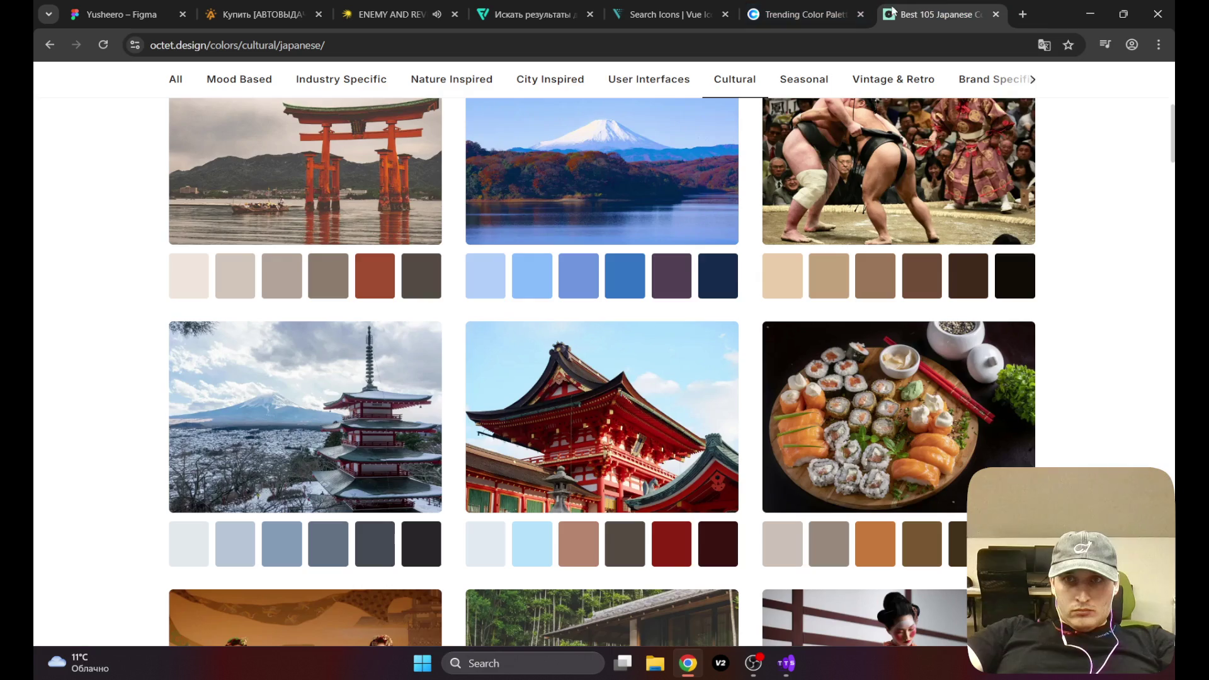
Step: Clear the 'play' search on Vue Icons and return to the Flaticon results tab
{"action": "left_click", "coordinate": [803, 14]}
{"action": "left_click", "coordinate": [667, 14]}
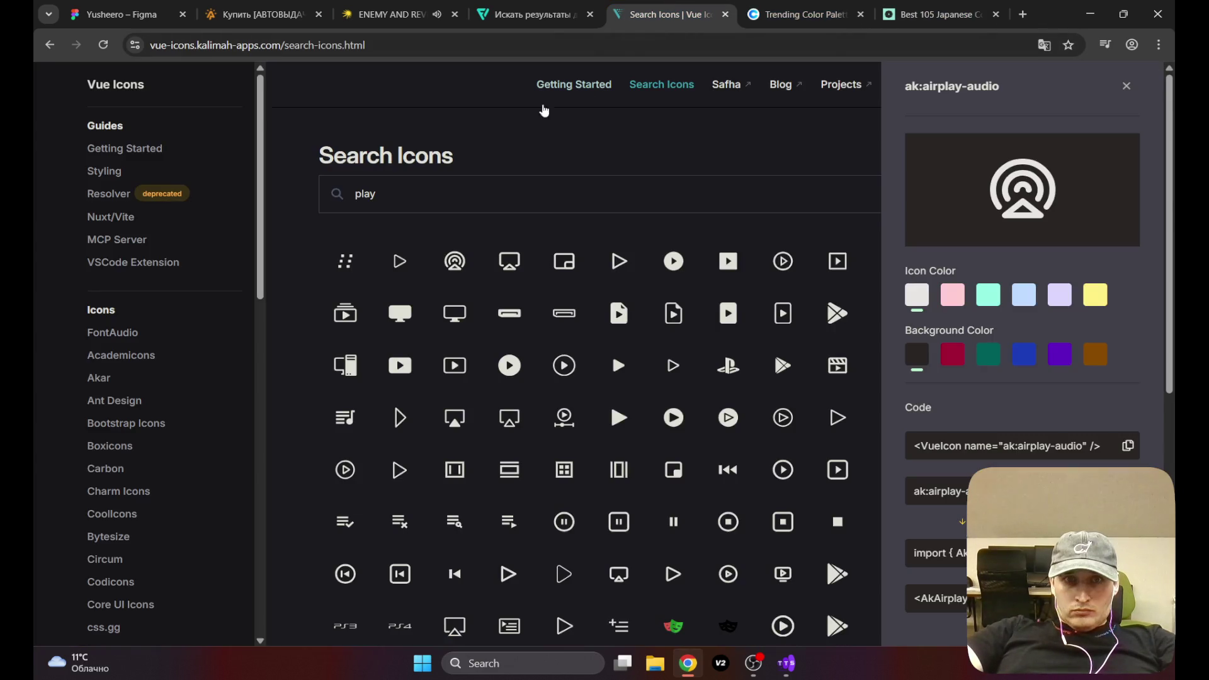
{"action": "left_click_drag", "start_coordinate": [432, 202], "coordinate": [311, 202]}
{"action": "key", "text": "BackSpace"}
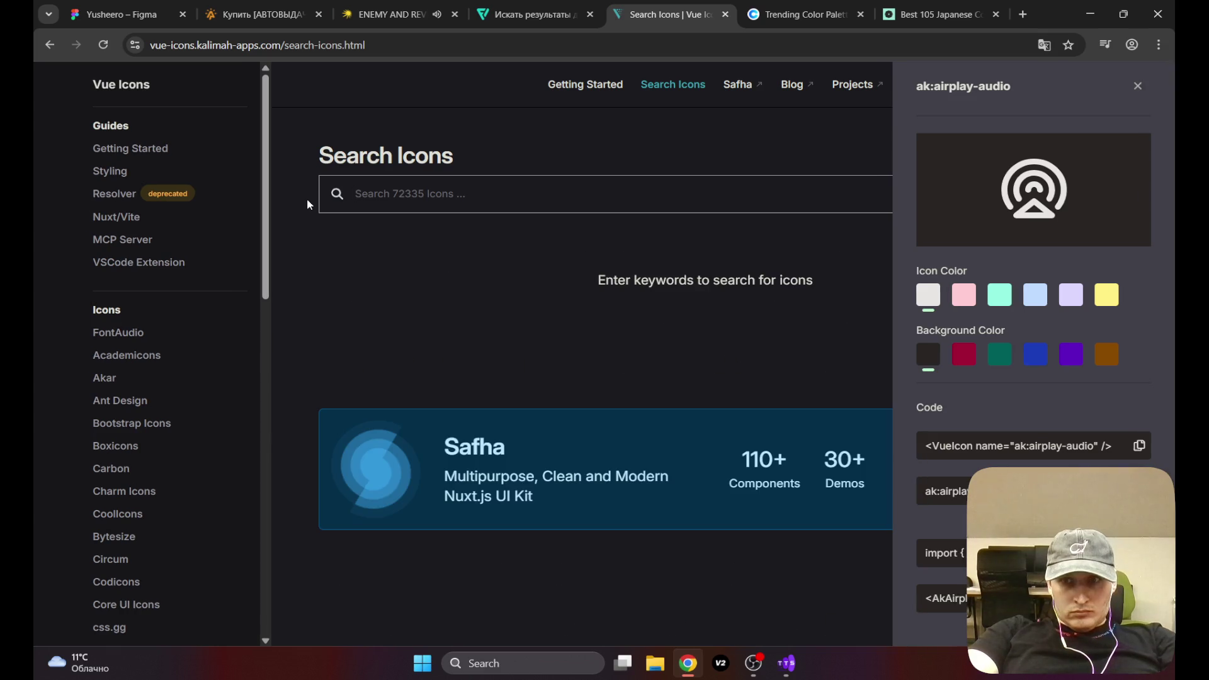
{"action": "left_click", "coordinate": [539, 13]}
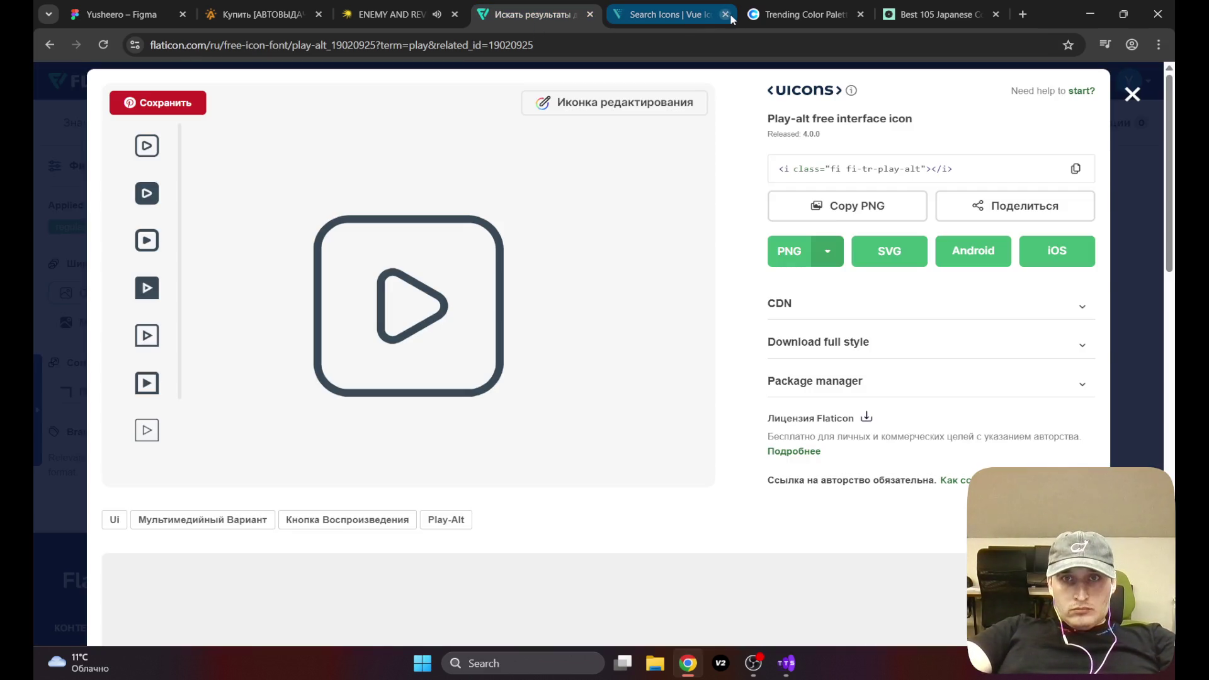
Step: Close the Vue Icons page and dismiss Flaticon's Play-alt icon details
{"action": "left_click", "coordinate": [668, 13]}
{"action": "key", "text": "ctrl+Tab"}
{"action": "key", "text": "ctrl+shift+Tab"}
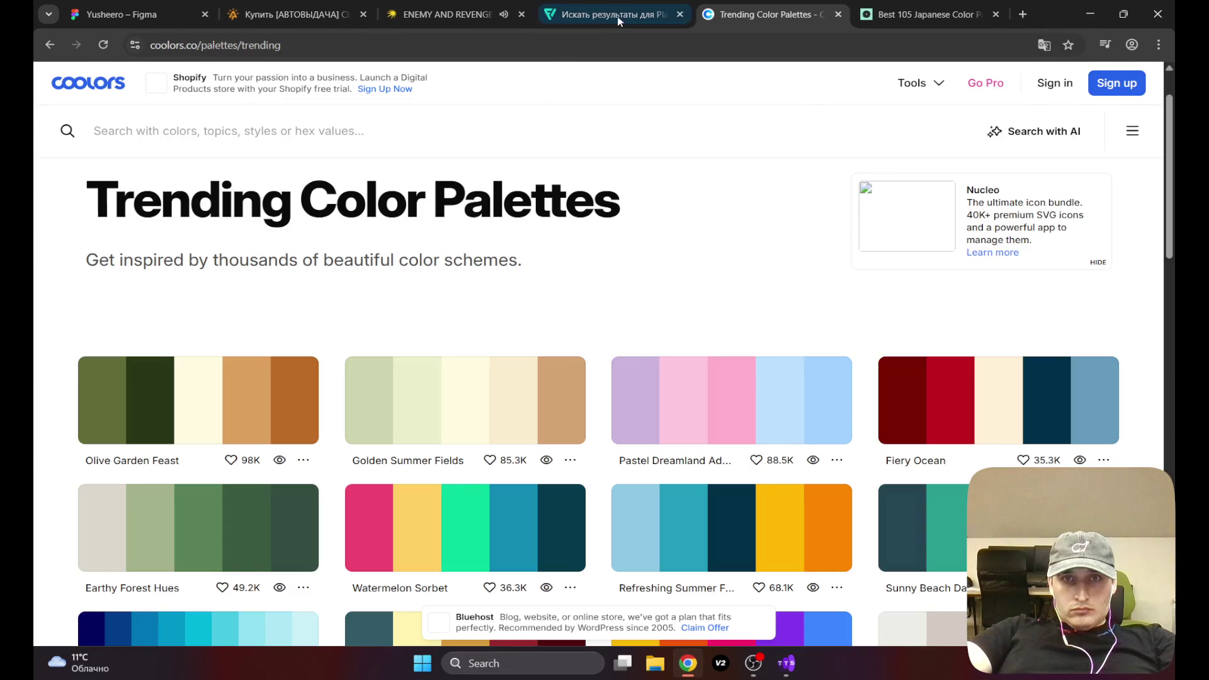
{"action": "left_click", "coordinate": [1132, 96]}
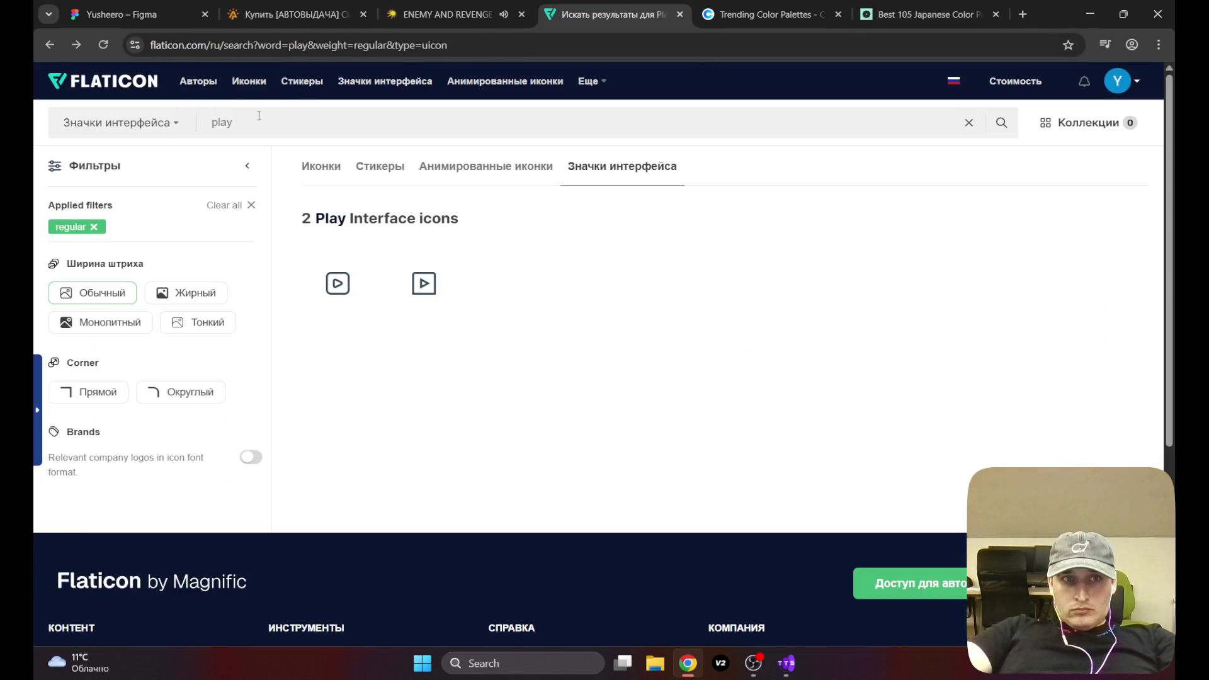
Step: Search Flaticon for fire, then burn, then streak icons
{"action": "type", "text": "fire"}
{"action": "key", "text": "Return"}
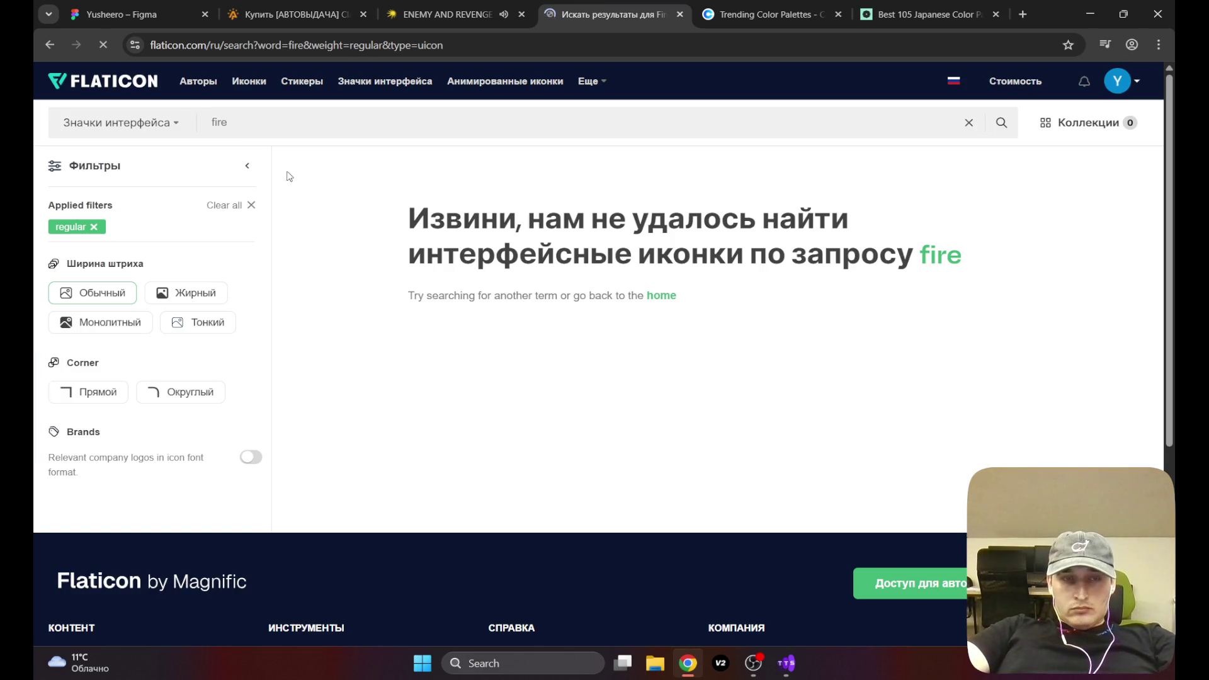
{"action": "key", "text": "BackSpace"}
{"action": "type", "text": "burn"}
{"action": "key", "text": "Return"}
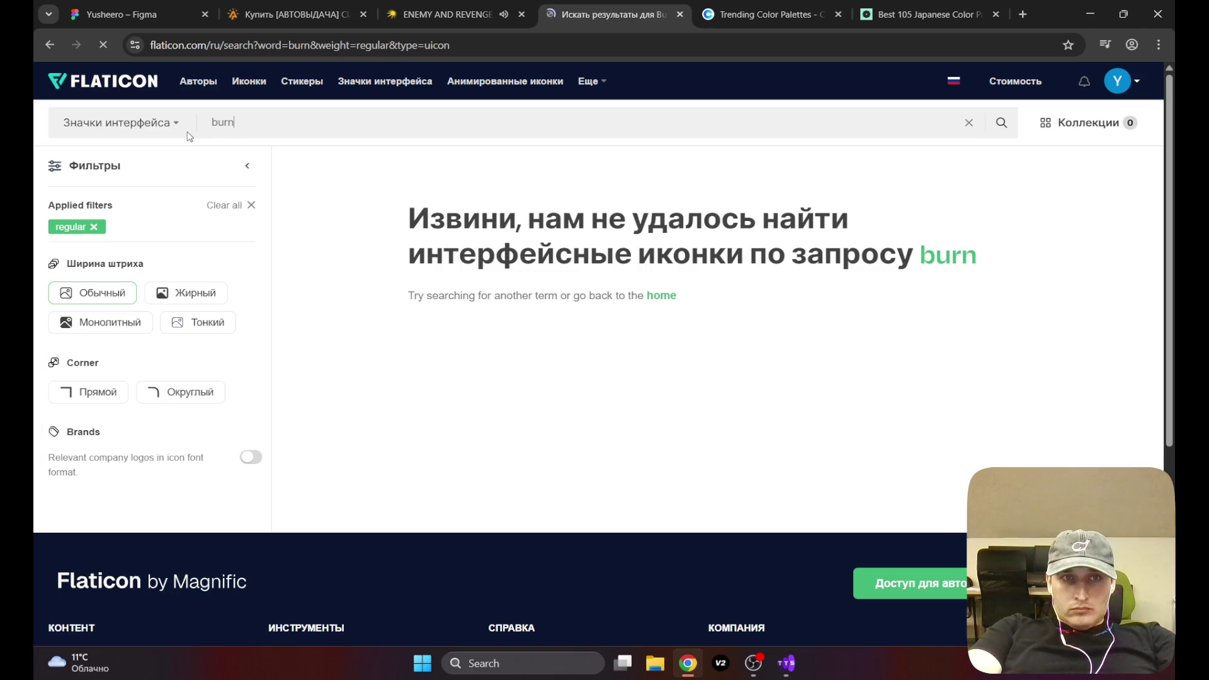
{"action": "key", "text": "BackSpace"}
{"action": "key", "text": "BackSpace"}
{"action": "key", "text": "BackSpace"}
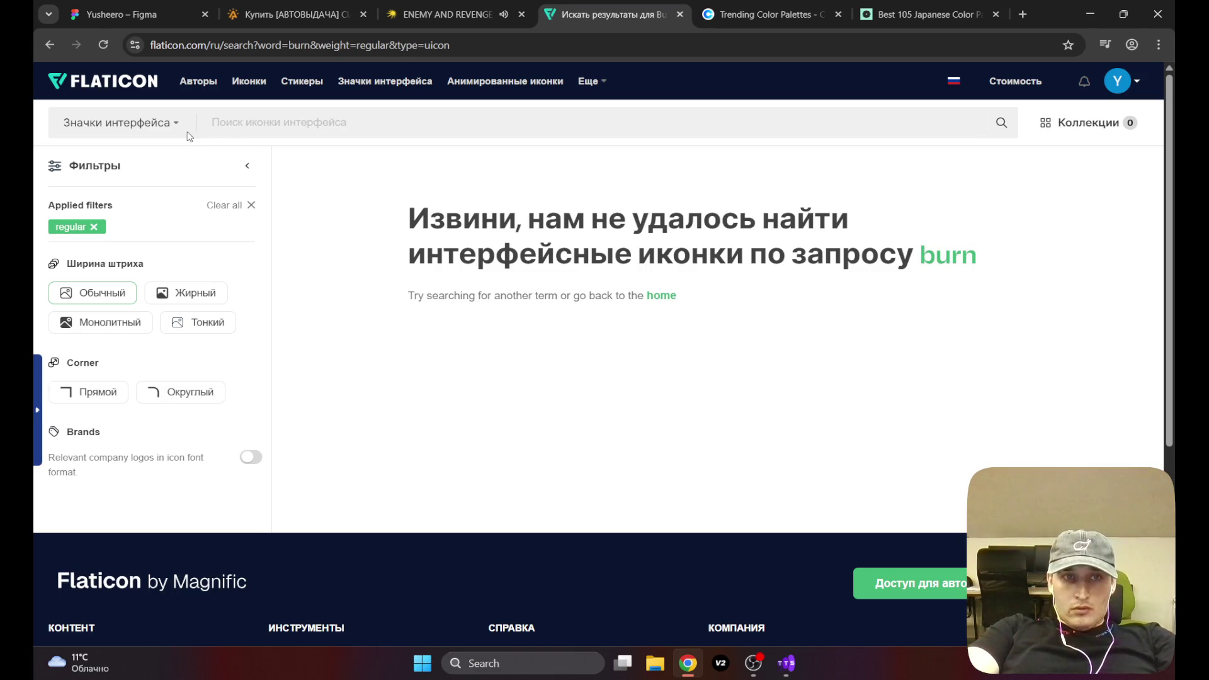
{"action": "type", "text": "streak"}
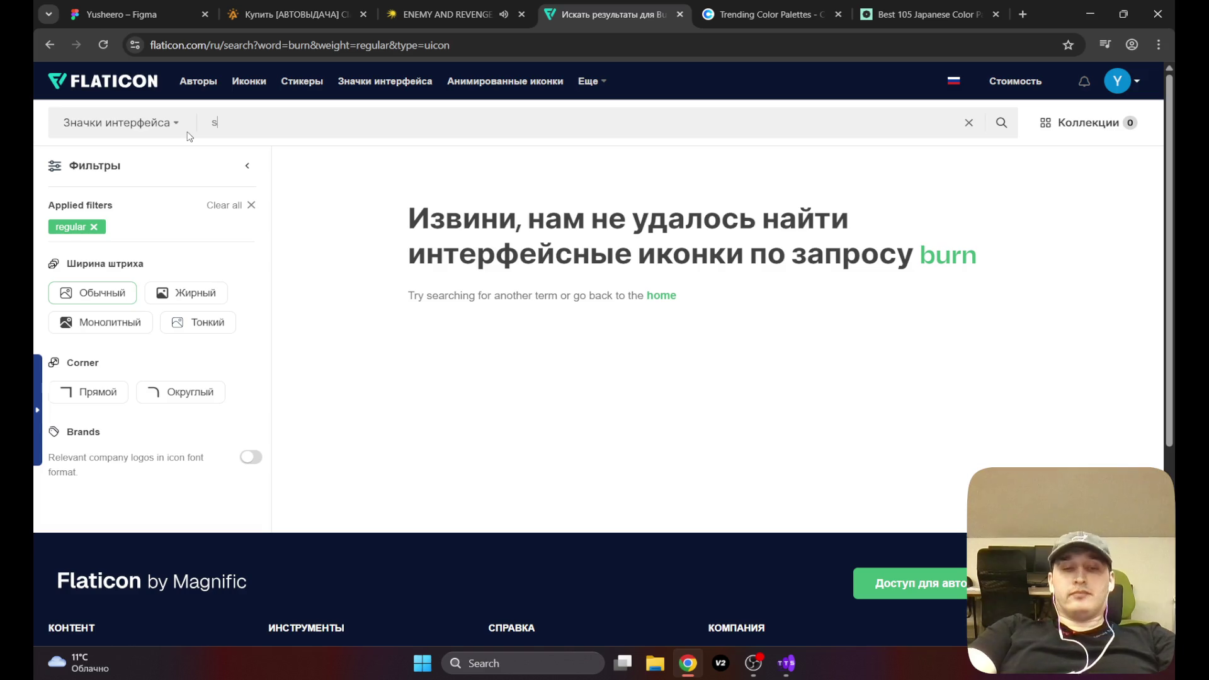
{"action": "key", "text": "Return"}
Step: Search Flaticon for work, then f, then profile icons
{"action": "key", "text": "BackSpace"}
{"action": "key", "text": "BackSpace"}
{"action": "key", "text": "BackSpace"}
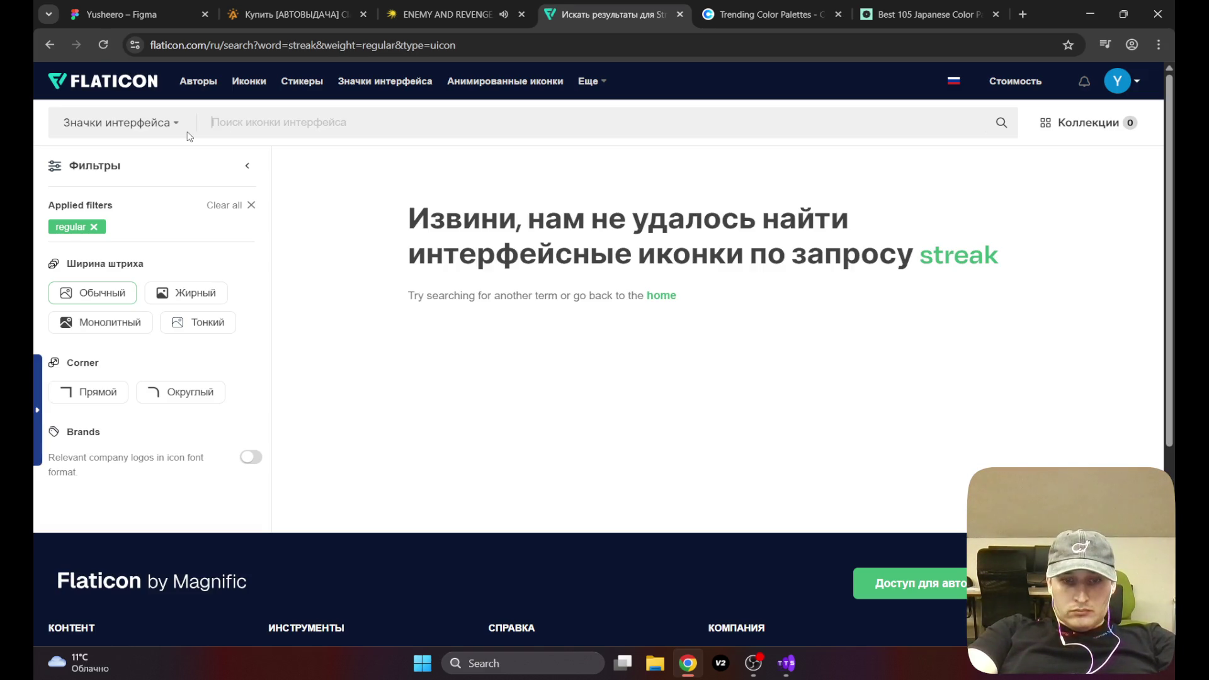
{"action": "type", "text": "work"}
{"action": "key", "text": "Return"}
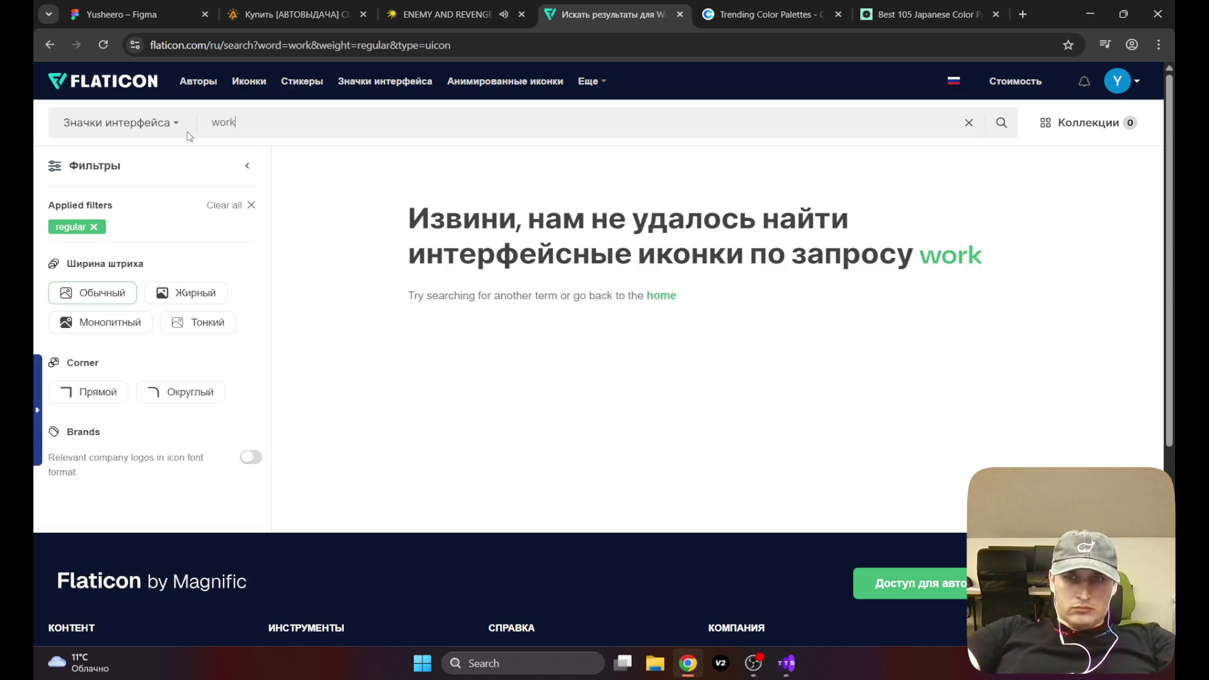
{"action": "left_click", "coordinate": [104, 46]}
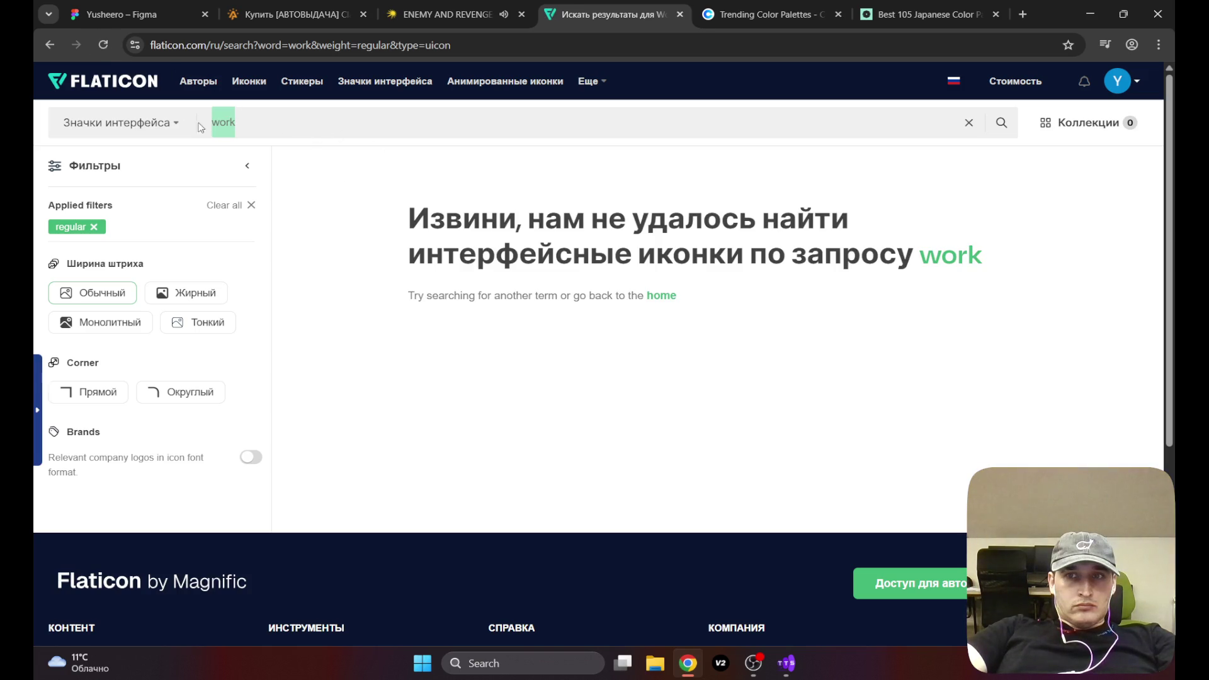
{"action": "key", "text": "BackSpace"}
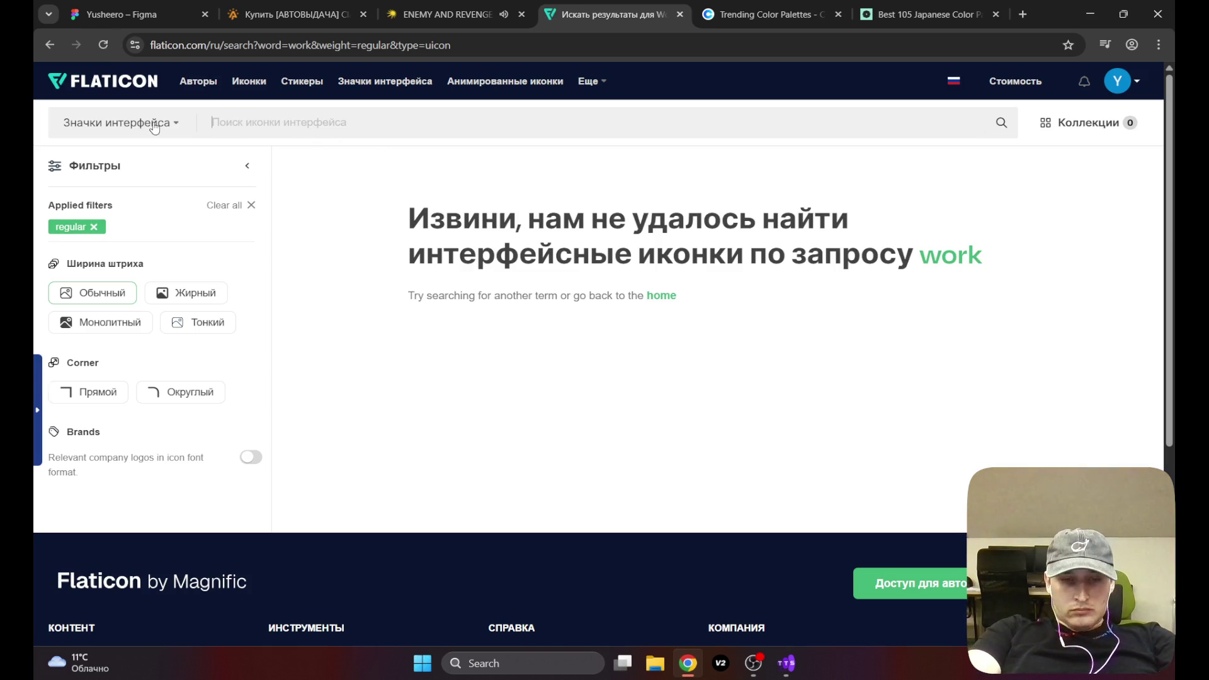
{"action": "type", "text": "f"}
{"action": "key", "text": "Return"}
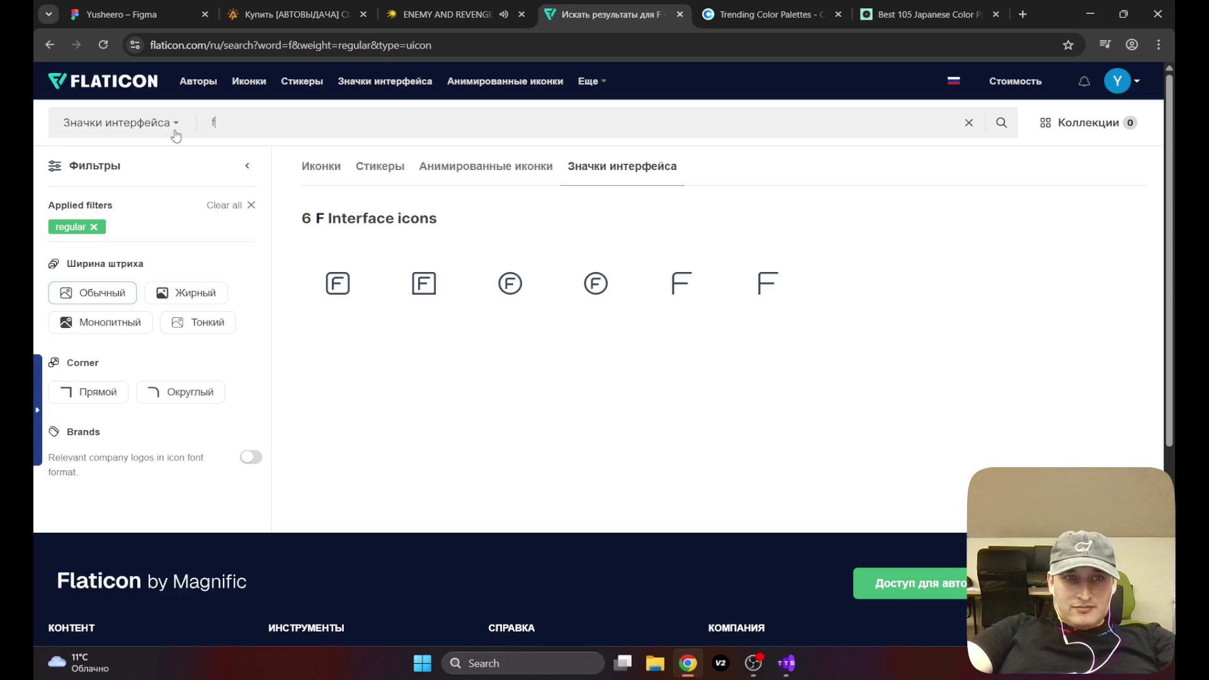
{"action": "key", "text": "BackSpace"}
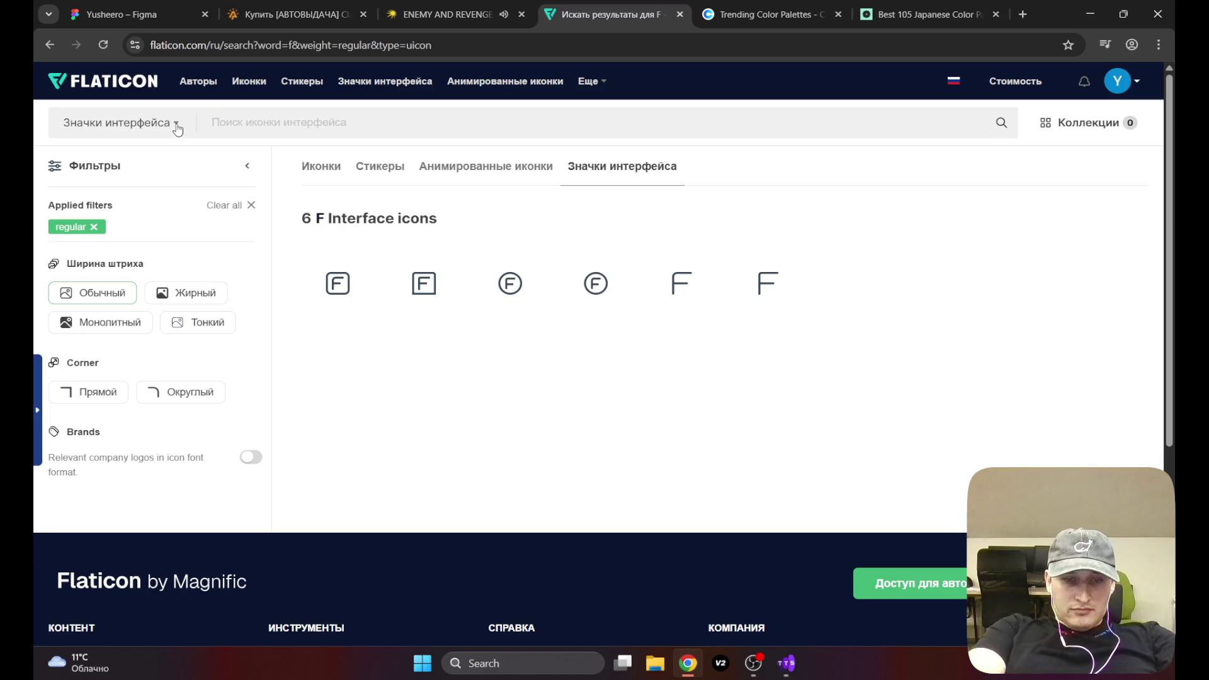
{"action": "type", "text": "pro"}
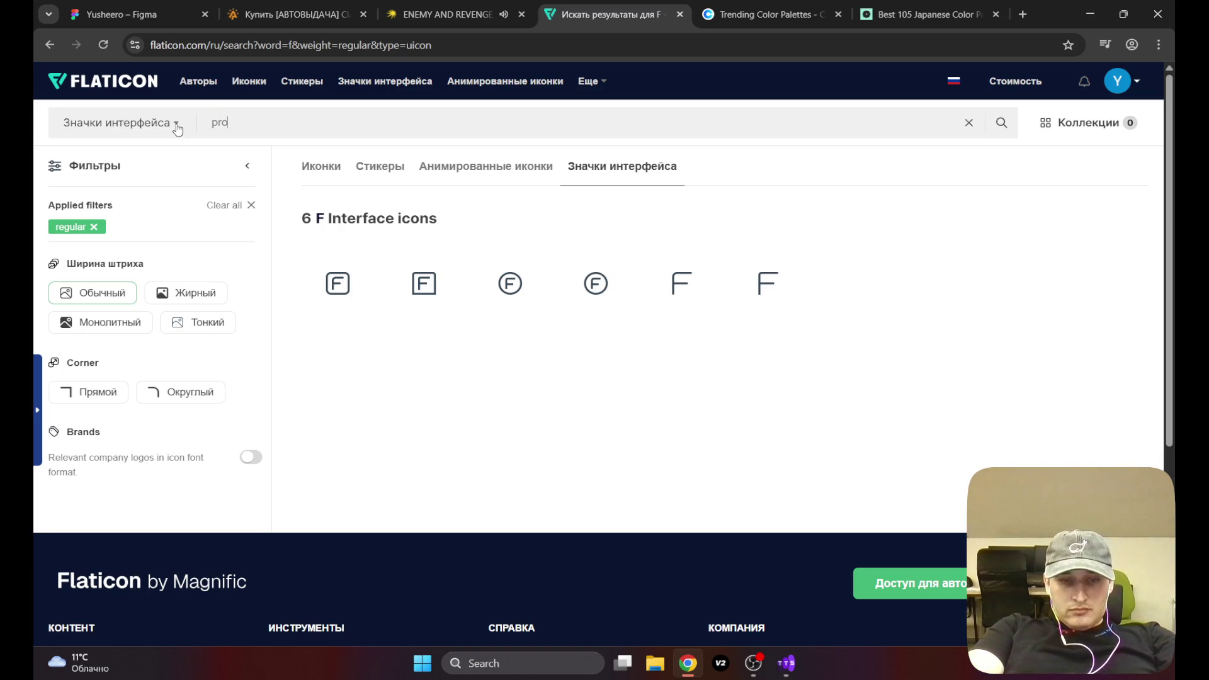
{"action": "type", "text": "file"}
{"action": "key", "text": "Return"}
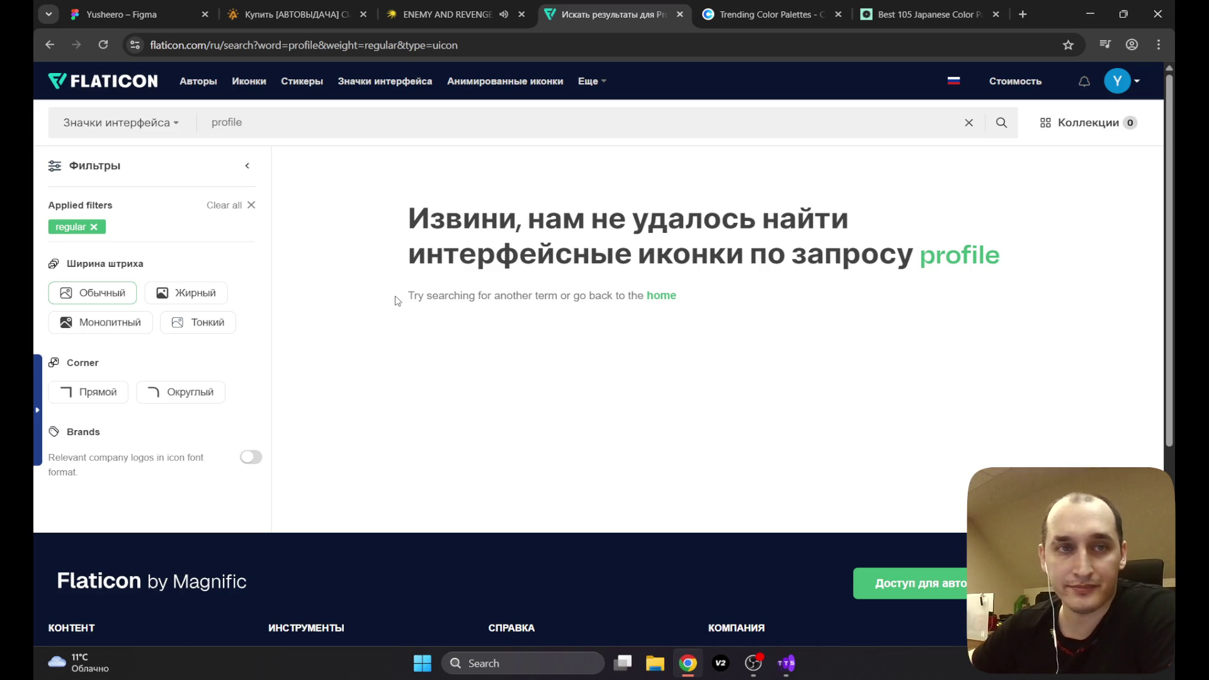
Step: Switch to the Yandex Music tab for ENEMY AND REVENGE (Sped Up)
{"action": "left_click", "coordinate": [427, 4]}
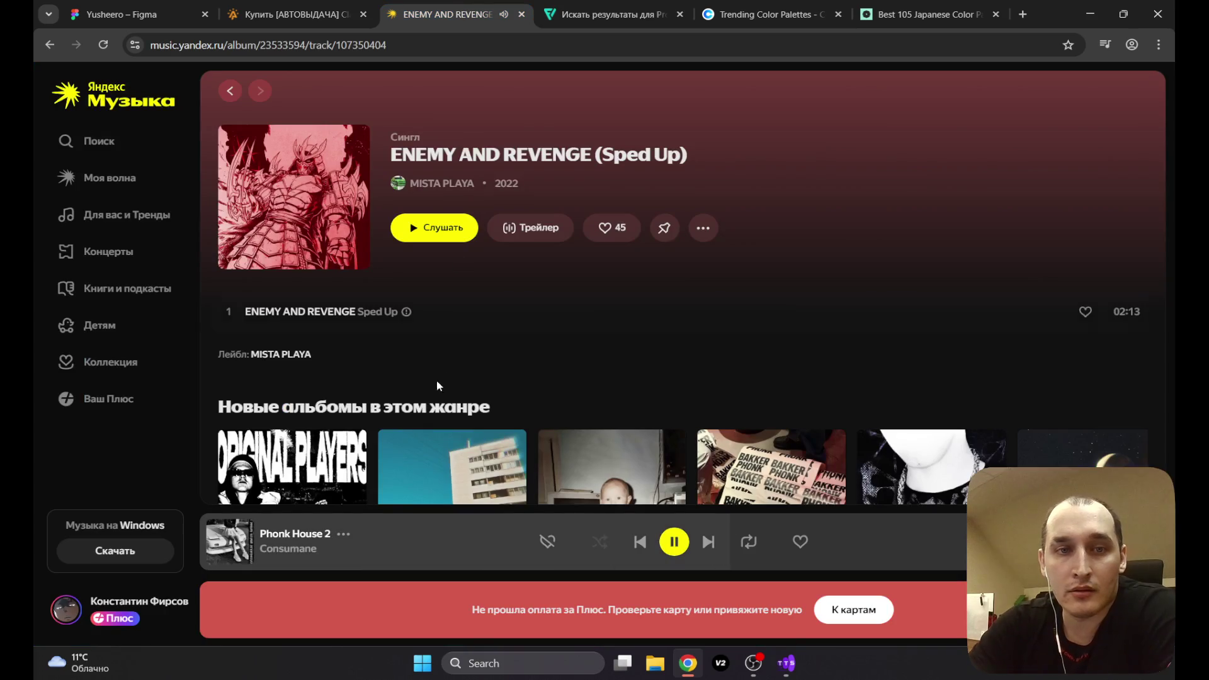
Step: Skip from Phonk House 2 to the next track, NO PLXCE PHONK
{"action": "left_click", "coordinate": [709, 542]}
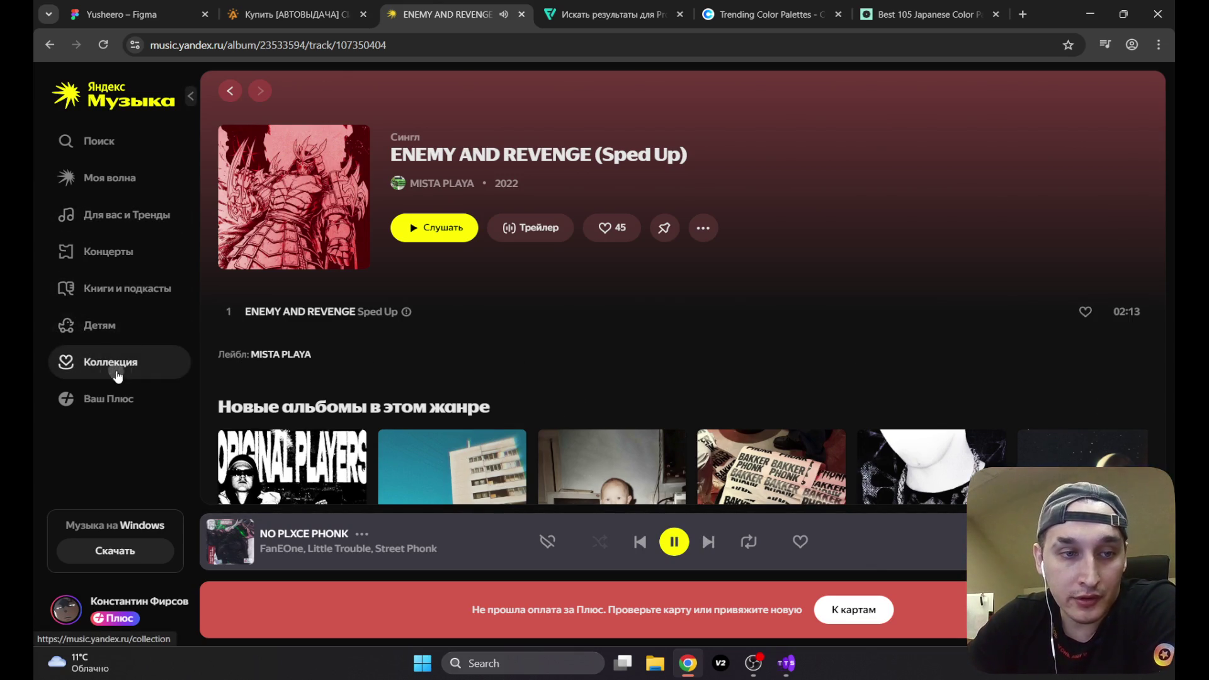
{"action": "left_click", "coordinate": [82, 360]}
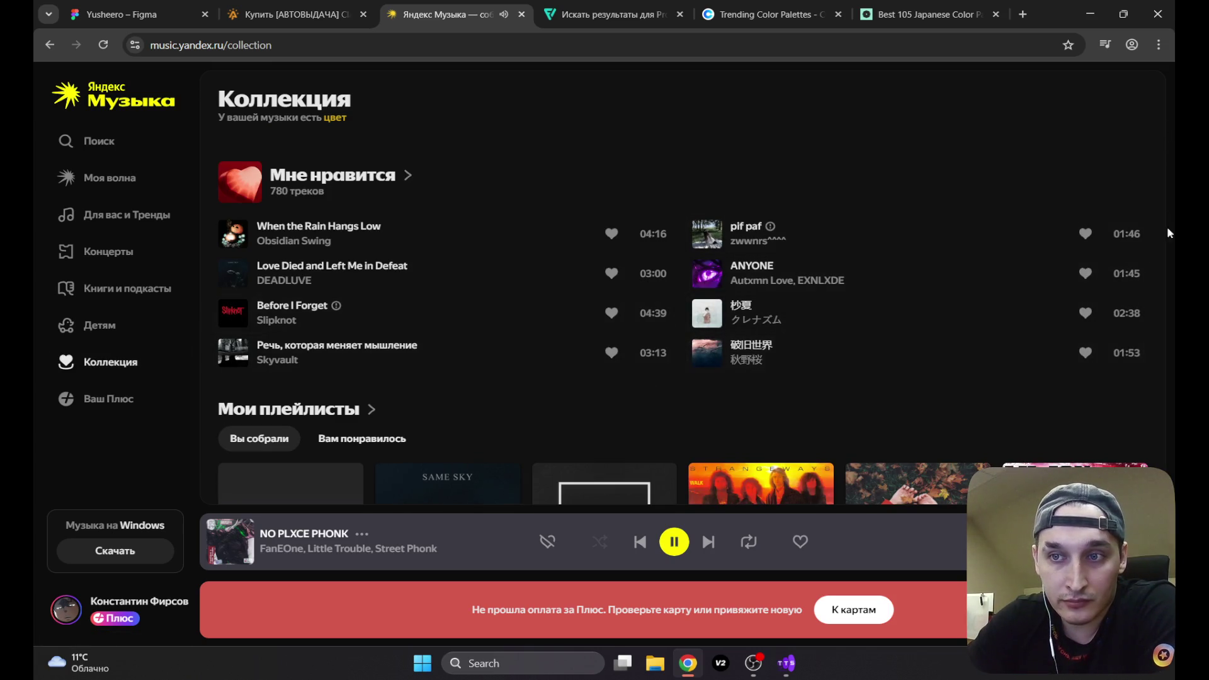
{"action": "key", "text": "ctrl+a"}
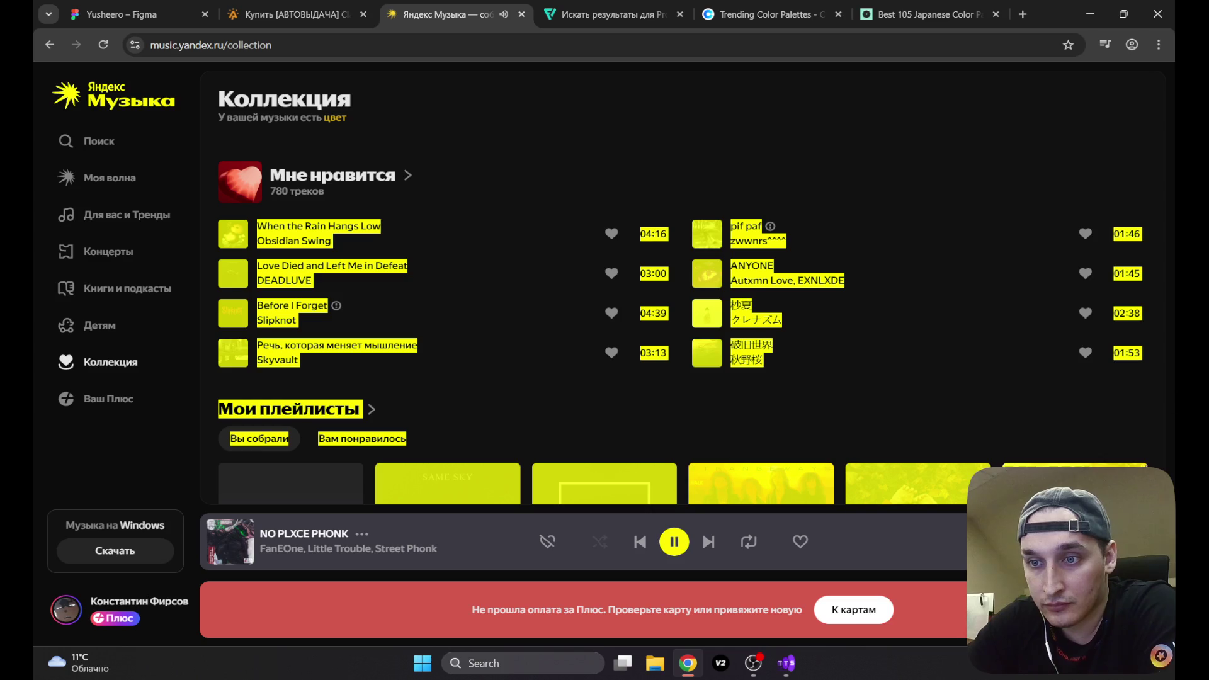
{"action": "left_click_drag", "start_coordinate": [369, 485], "coordinate": [918, 318]}
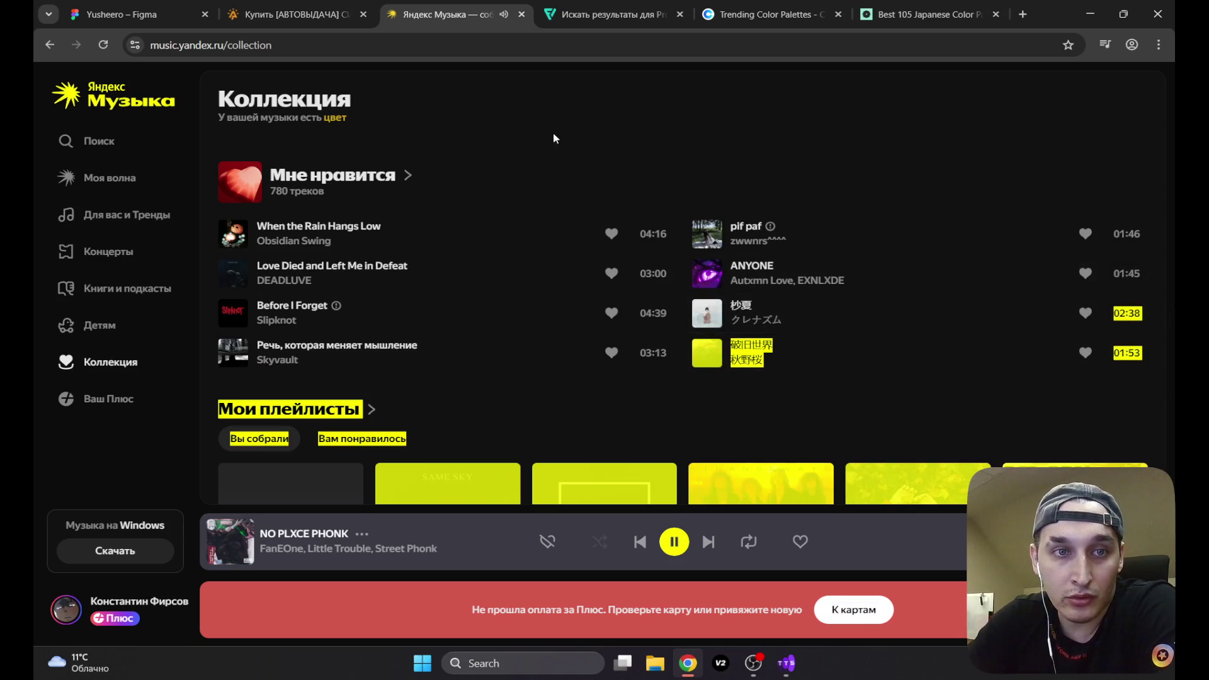
{"action": "left_click", "coordinate": [580, 131]}
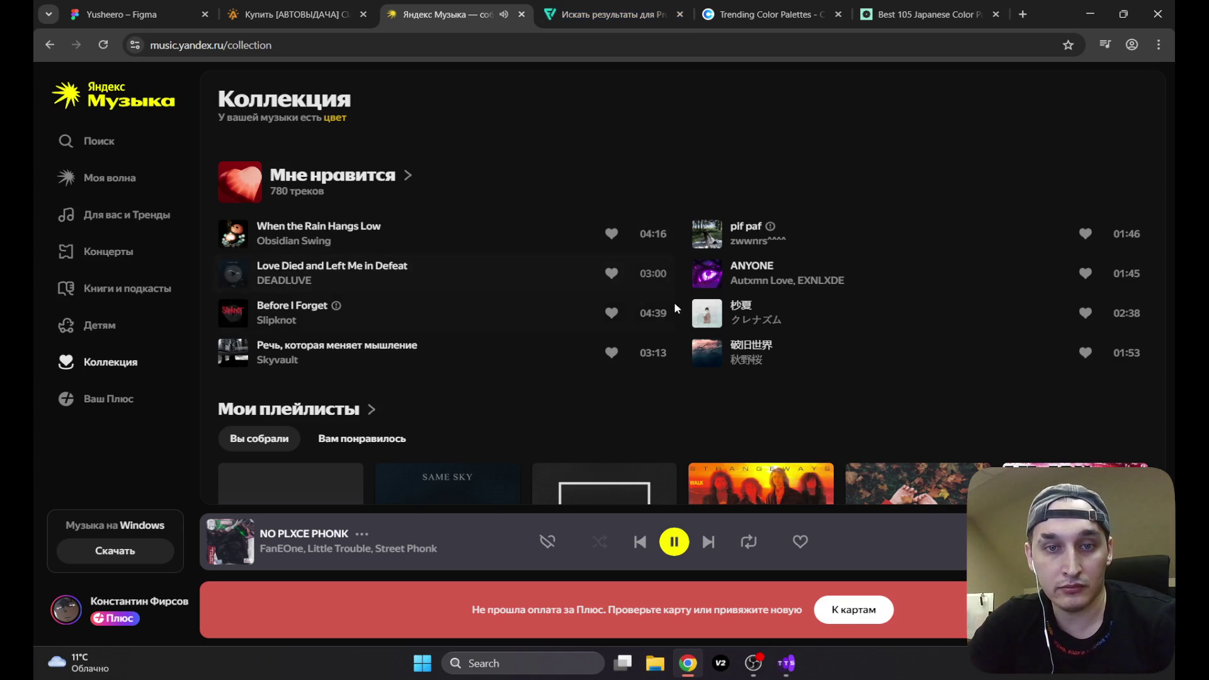
{"action": "mouse_move", "coordinate": [677, 342]}
{"action": "left_mouse_down"}
{"action": "mouse_move", "coordinate": [675, 428]}
{"action": "mouse_move", "coordinate": [743, 378]}
{"action": "mouse_move", "coordinate": [800, 201]}
{"action": "mouse_move", "coordinate": [866, 338]}
{"action": "mouse_move", "coordinate": [931, 202]}
{"action": "mouse_move", "coordinate": [913, 95]}
{"action": "mouse_move", "coordinate": [876, 283]}
{"action": "mouse_move", "coordinate": [917, 145]}
{"action": "left_mouse_up"}
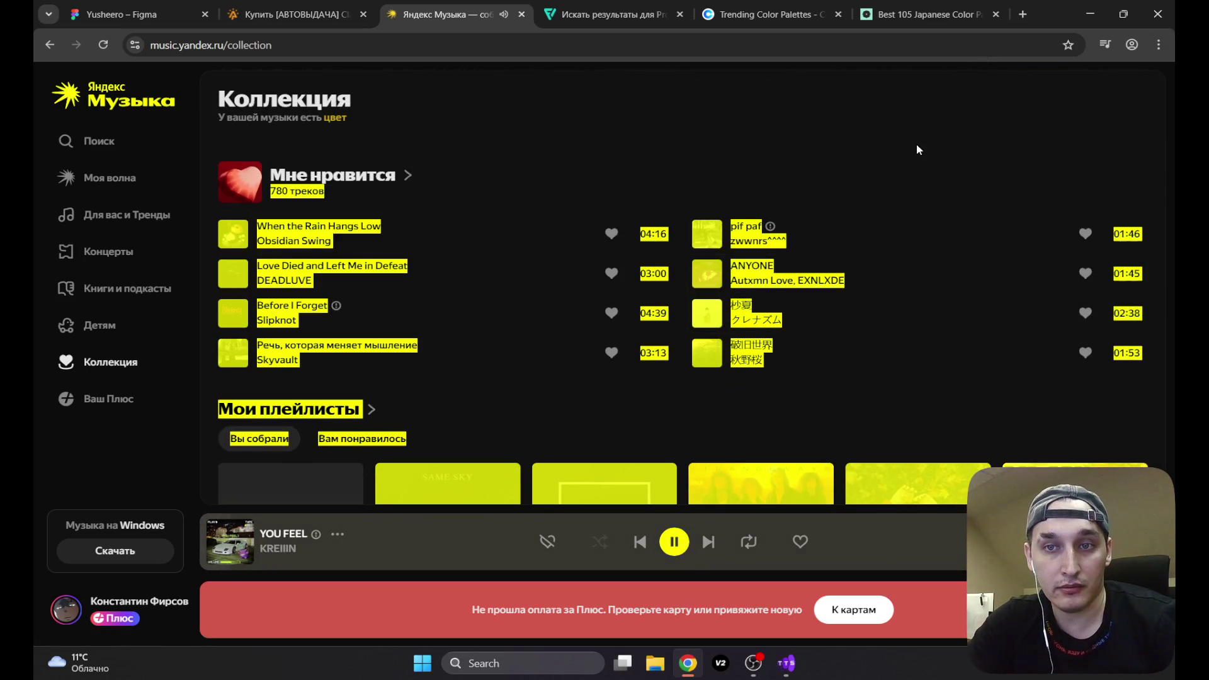
{"action": "left_click", "coordinate": [916, 144]}
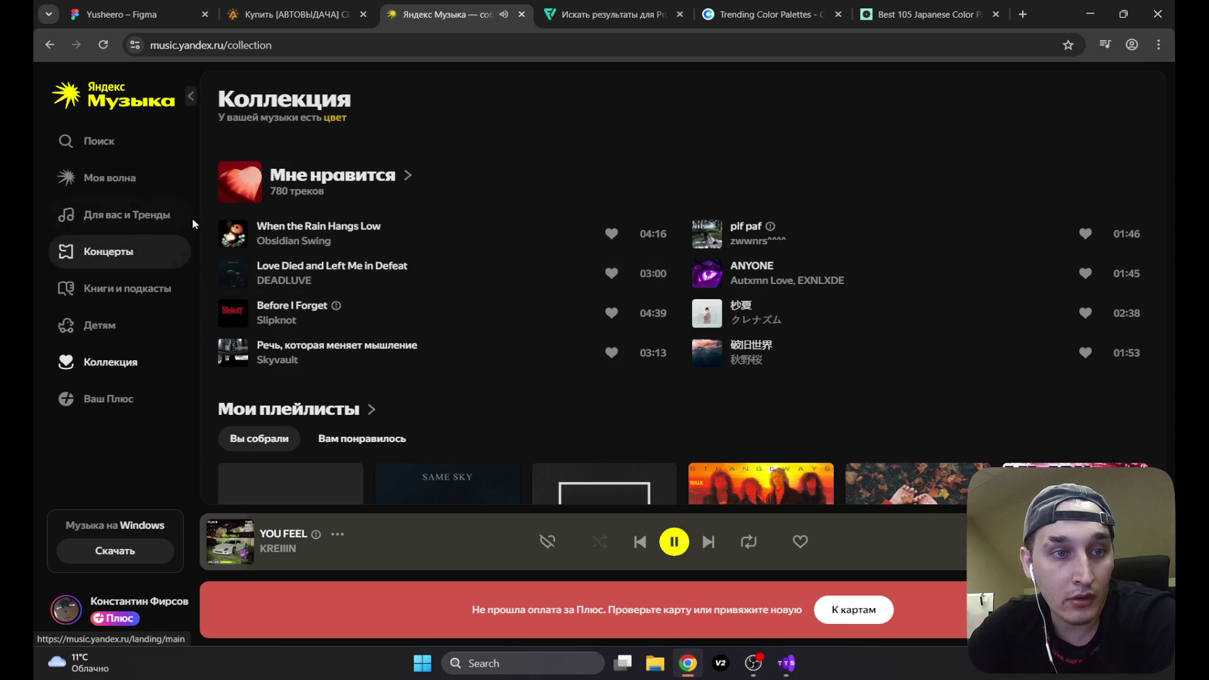
{"action": "left_click", "coordinate": [359, 411]}
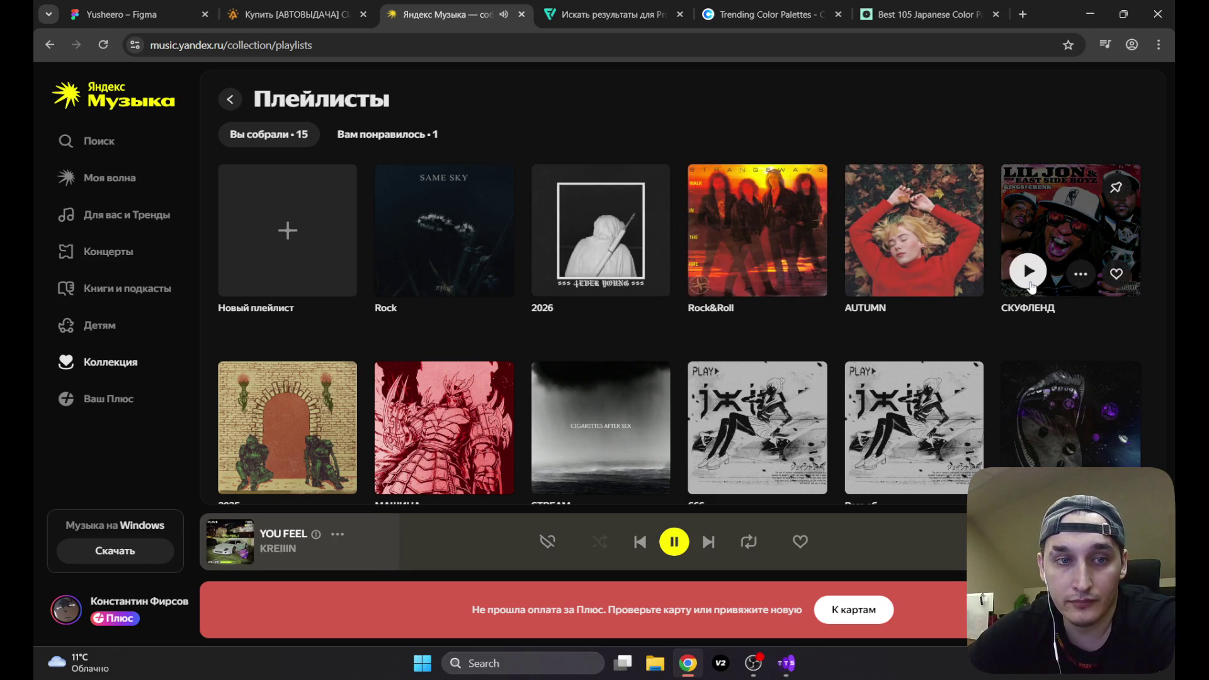
Step: Play GENJUTSU's jxint from your playlists, open its track card, and bring OBS forward
{"action": "left_click", "coordinate": [1029, 272]}
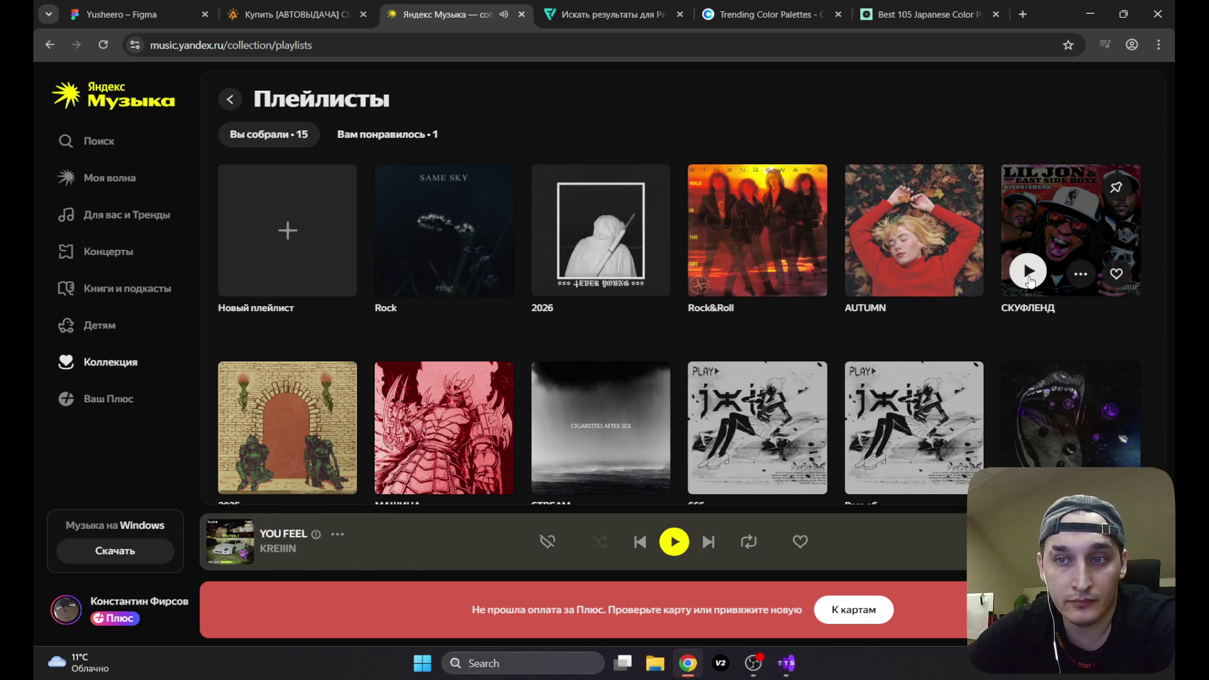
{"action": "left_click", "coordinate": [715, 469]}
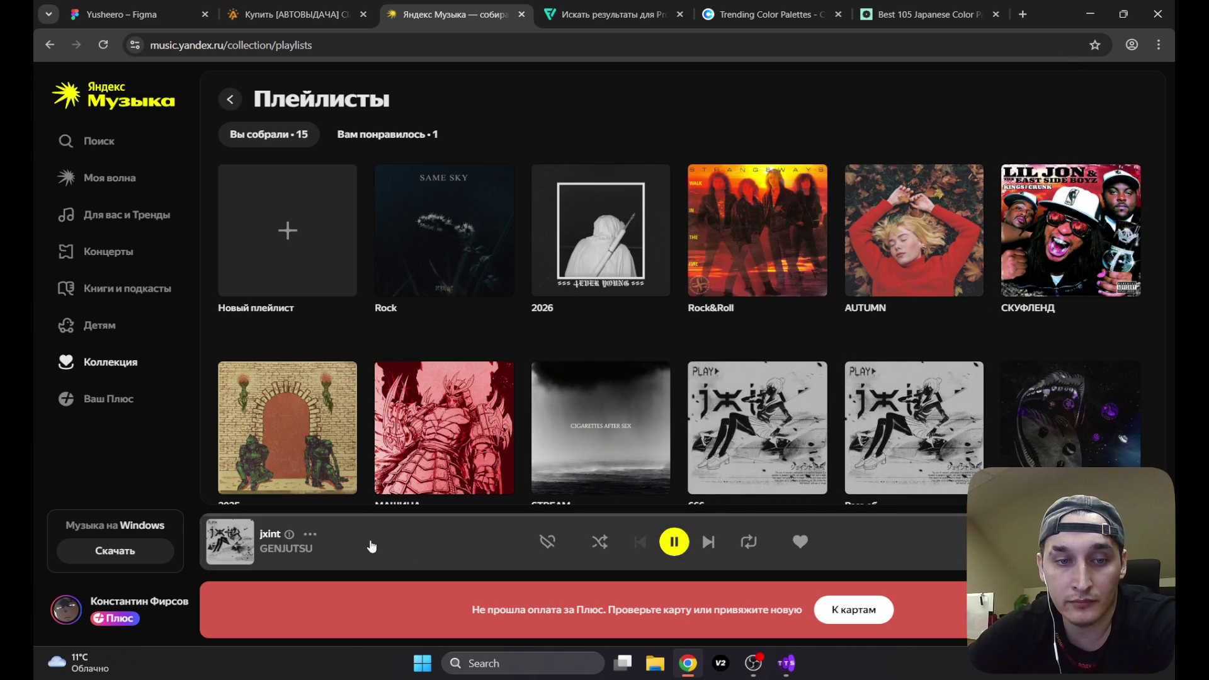
{"action": "left_click", "coordinate": [372, 546]}
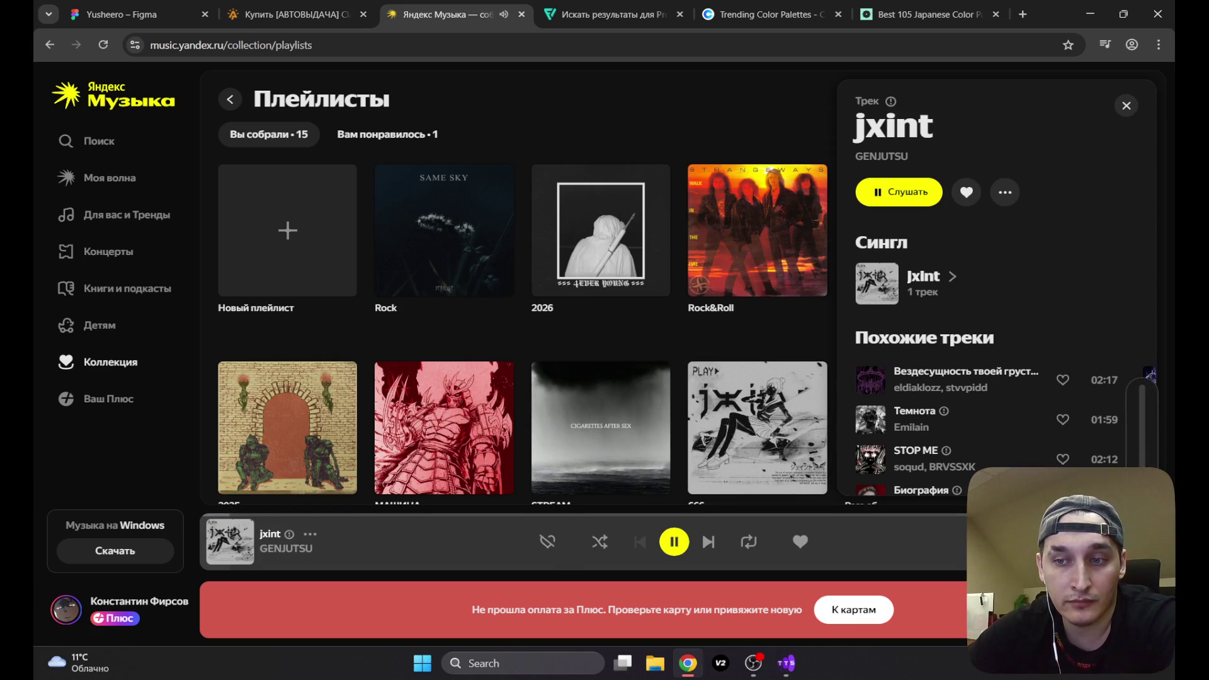
{"action": "left_click", "coordinate": [764, 655]}
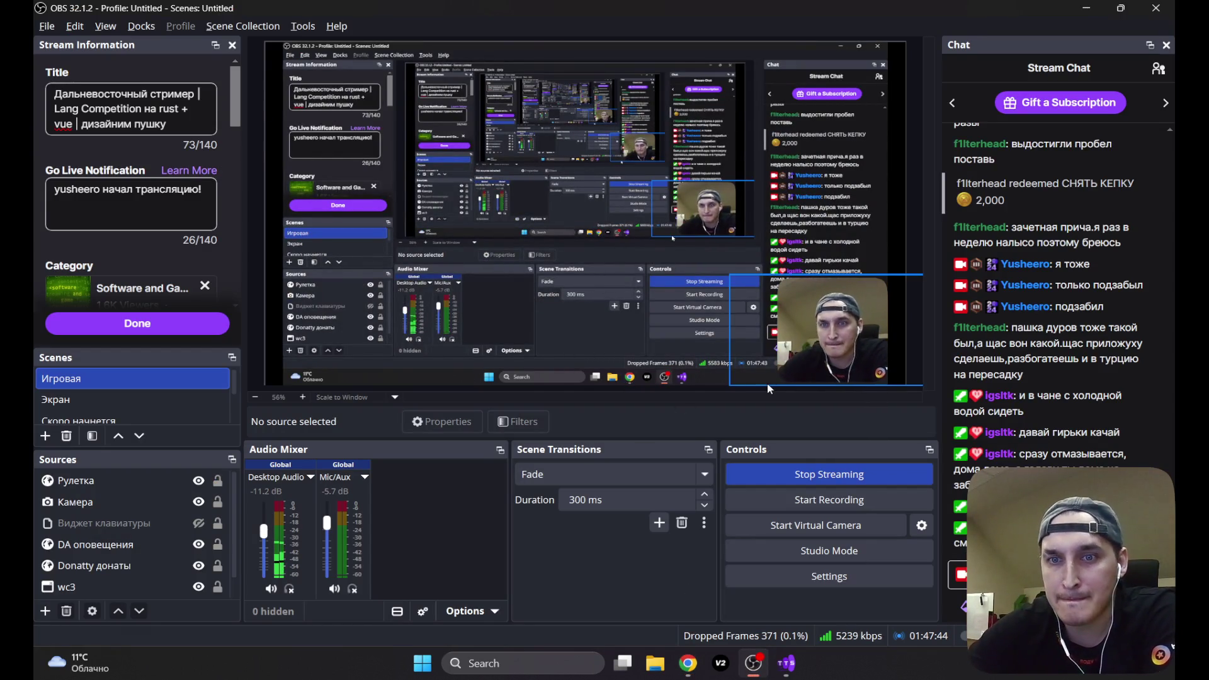
Step: Minimize OBS Studio to return to Yandex Music's Playlists page
{"action": "left_click", "coordinate": [1086, 8]}
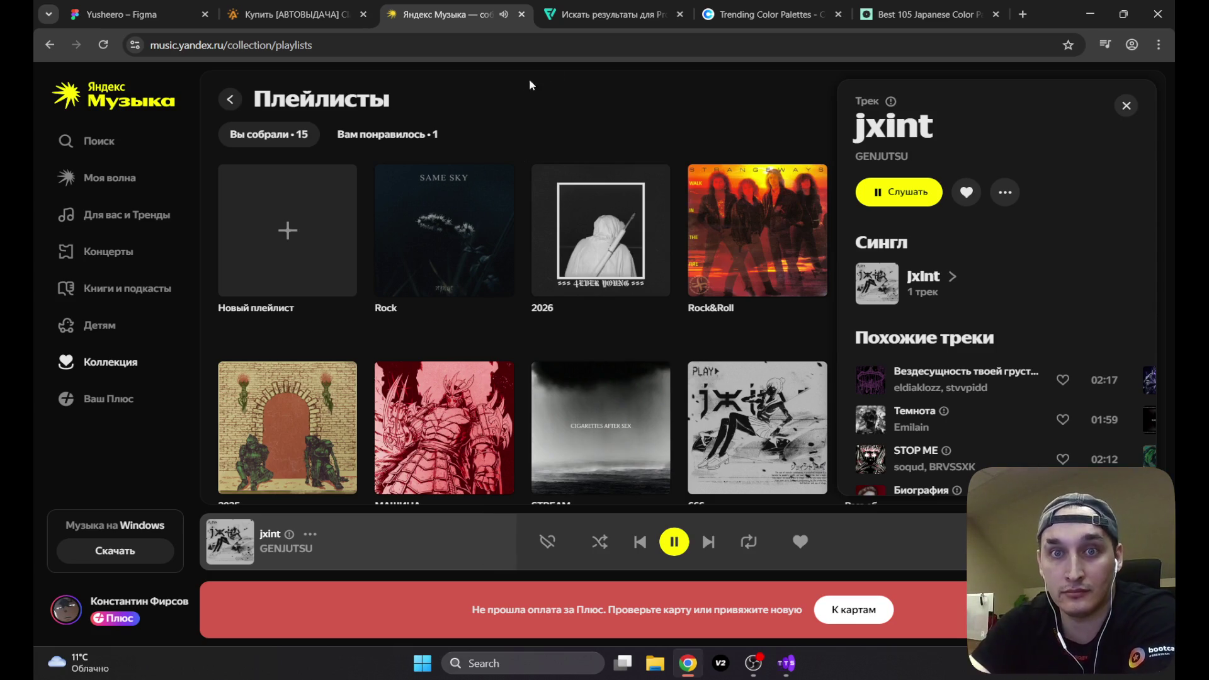
Step: Close the jxint track card, play and open the AUTUMN playlist, then return to Figma
{"action": "left_click", "coordinate": [1126, 106]}
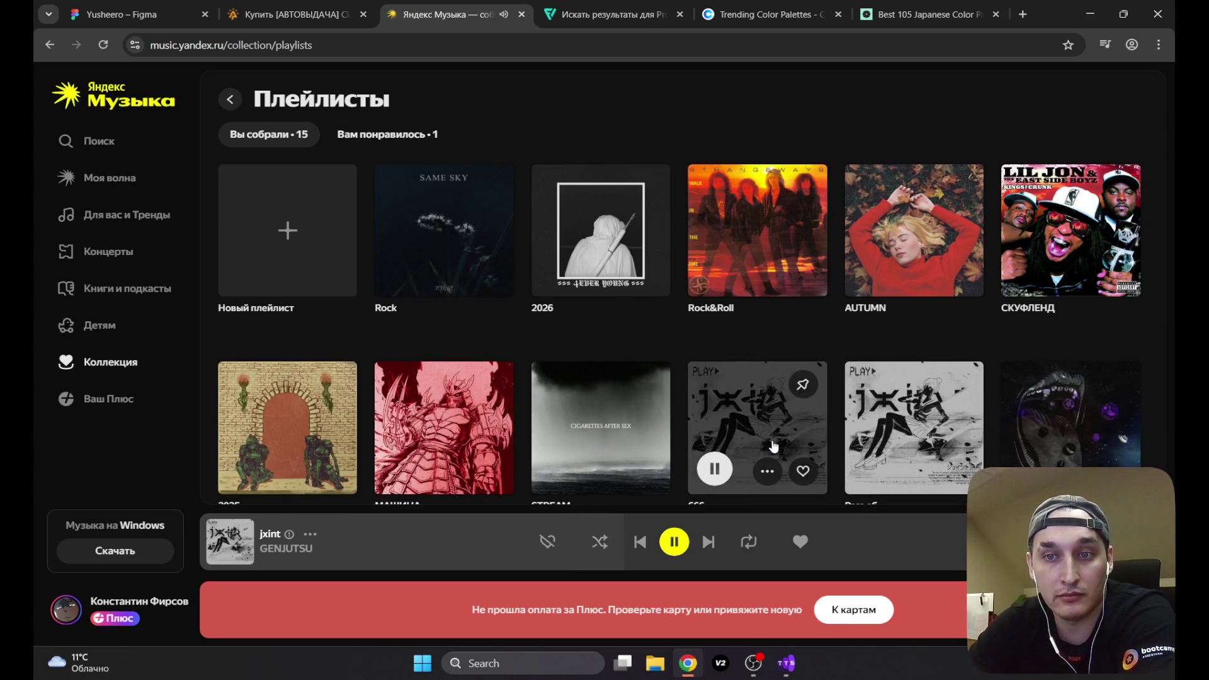
{"action": "left_click", "coordinate": [880, 276]}
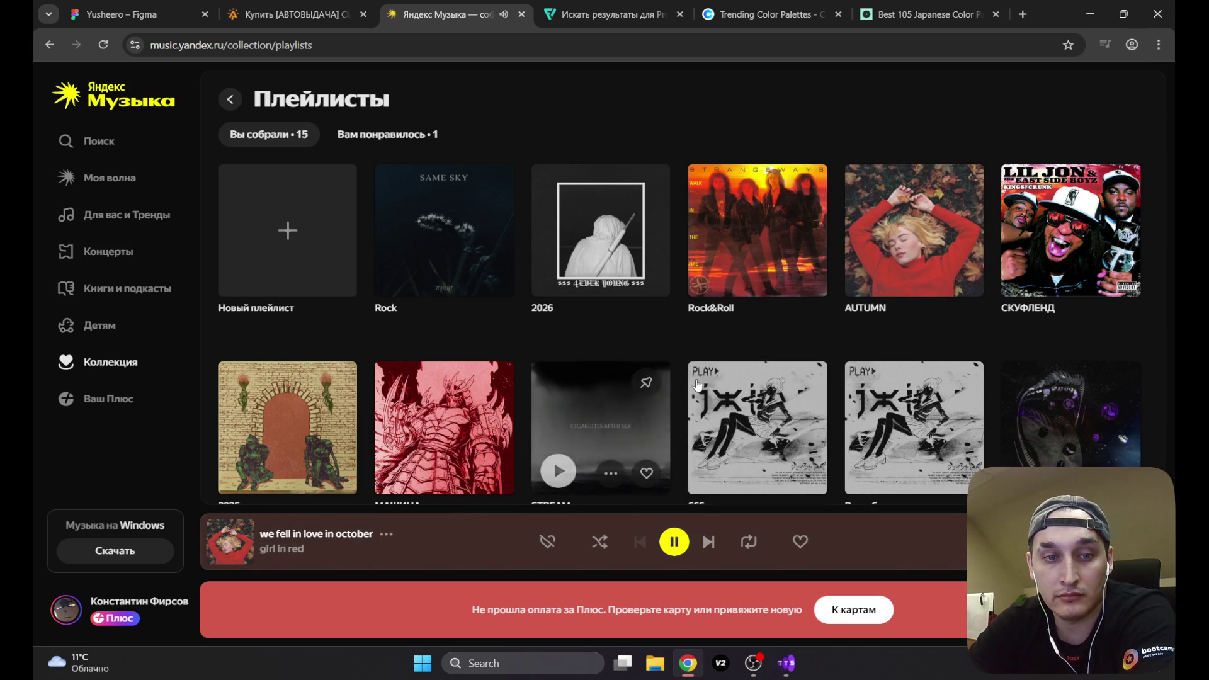
{"action": "left_click", "coordinate": [899, 223]}
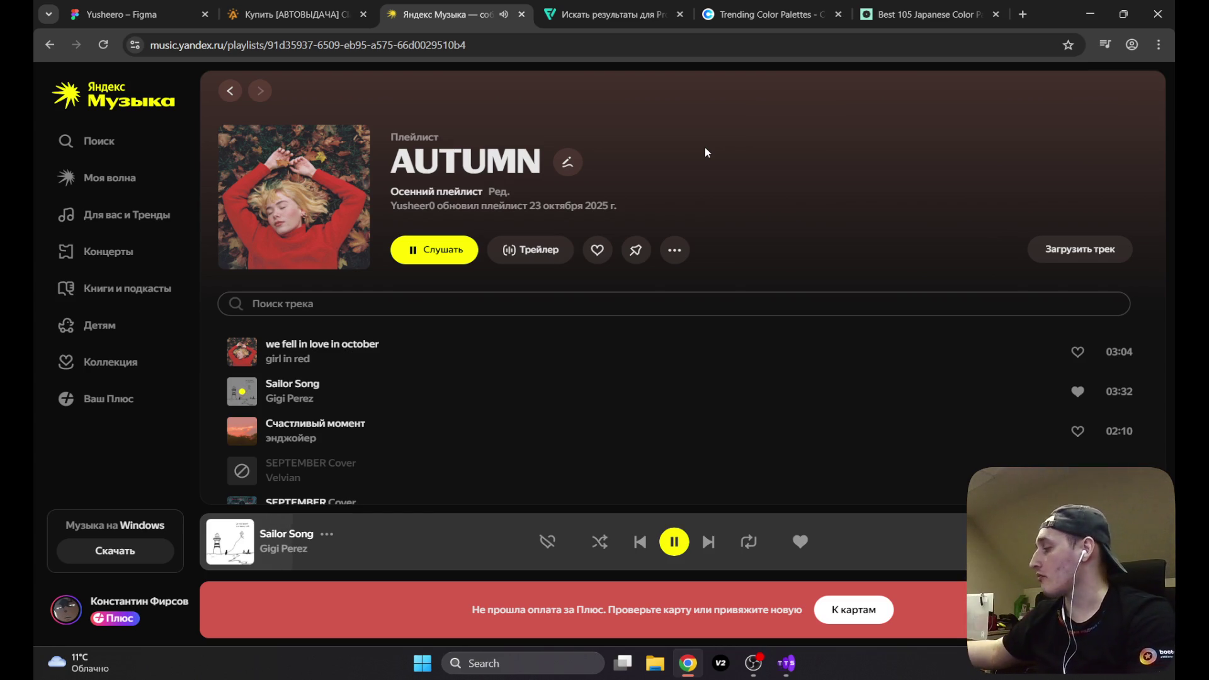
{"action": "left_click", "coordinate": [123, 6]}
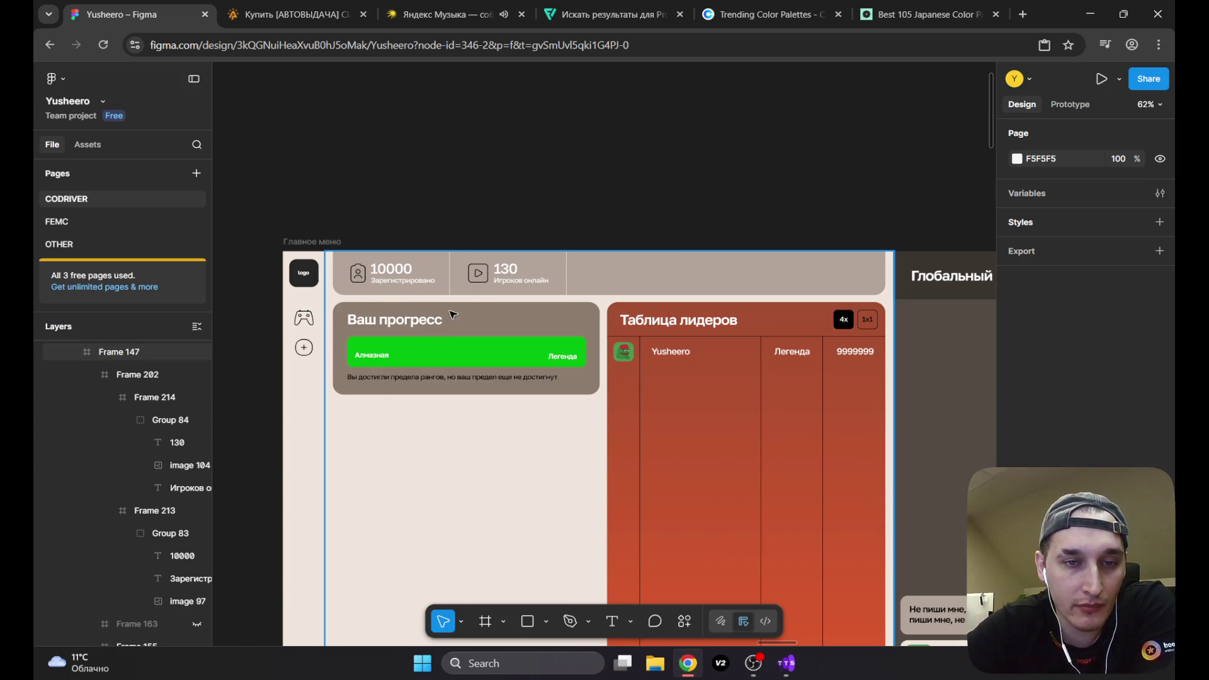
Step: Minimize OBS, hide Figma's side panels and pan to frame the whole Главное меню mockup
{"action": "left_click", "coordinate": [512, 330]}
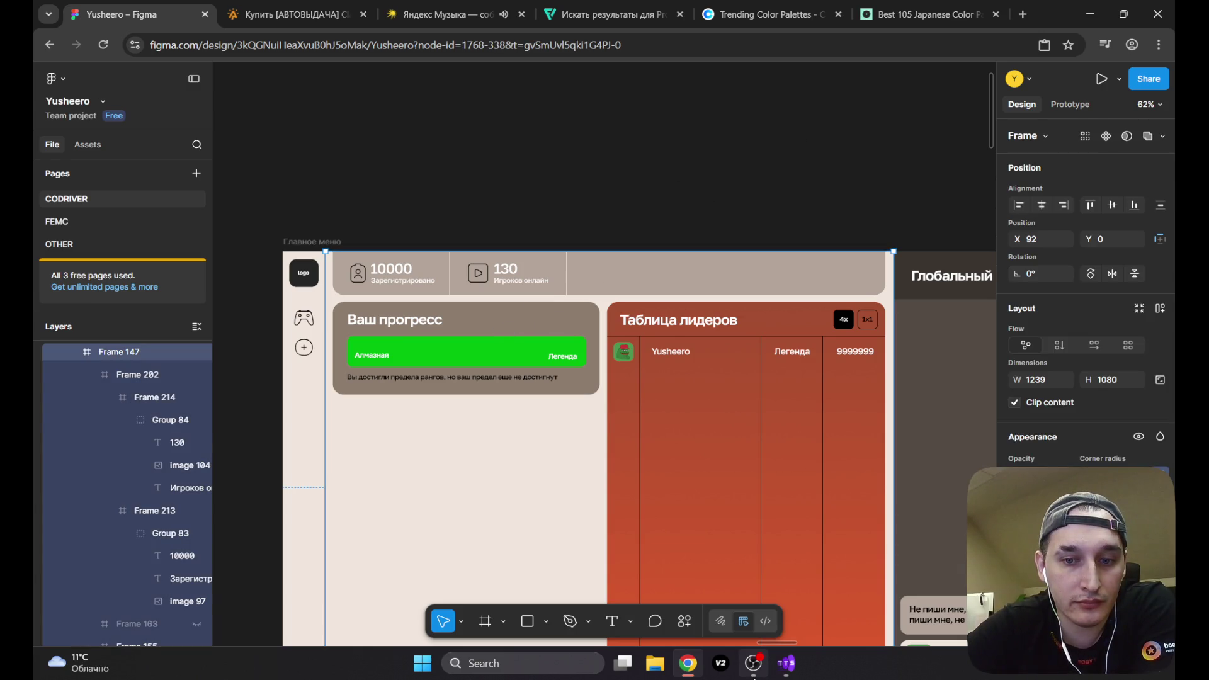
{"action": "left_click", "coordinate": [754, 663]}
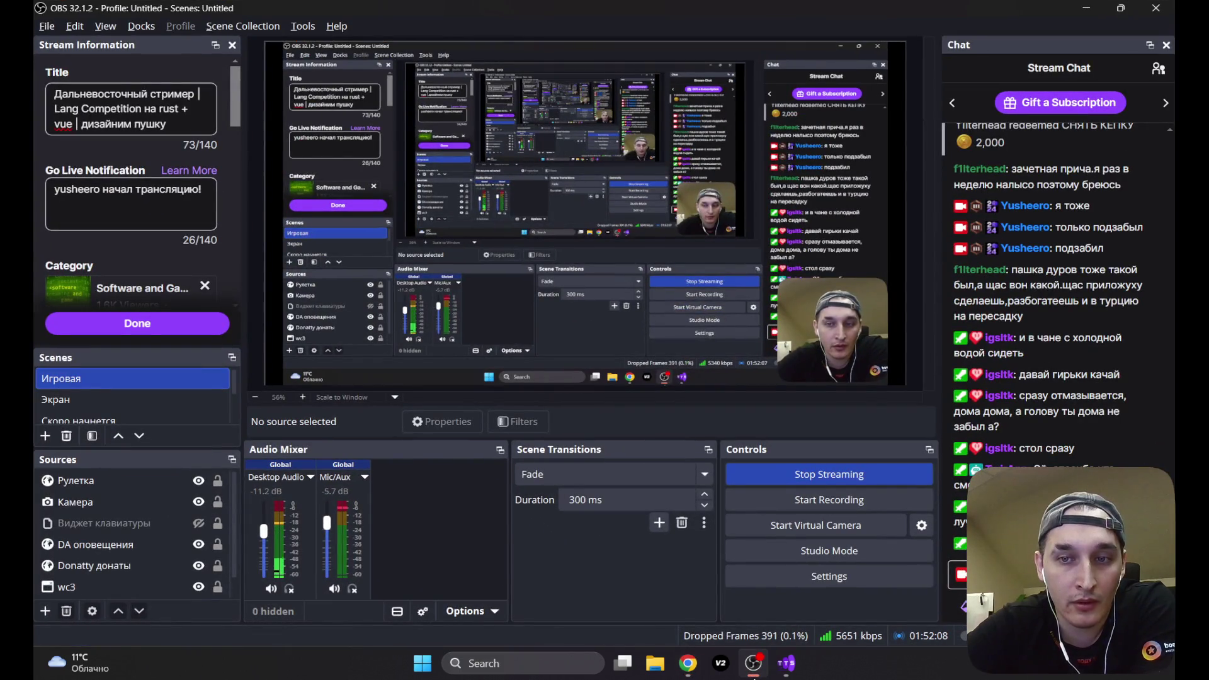
{"action": "left_click", "coordinate": [754, 678]}
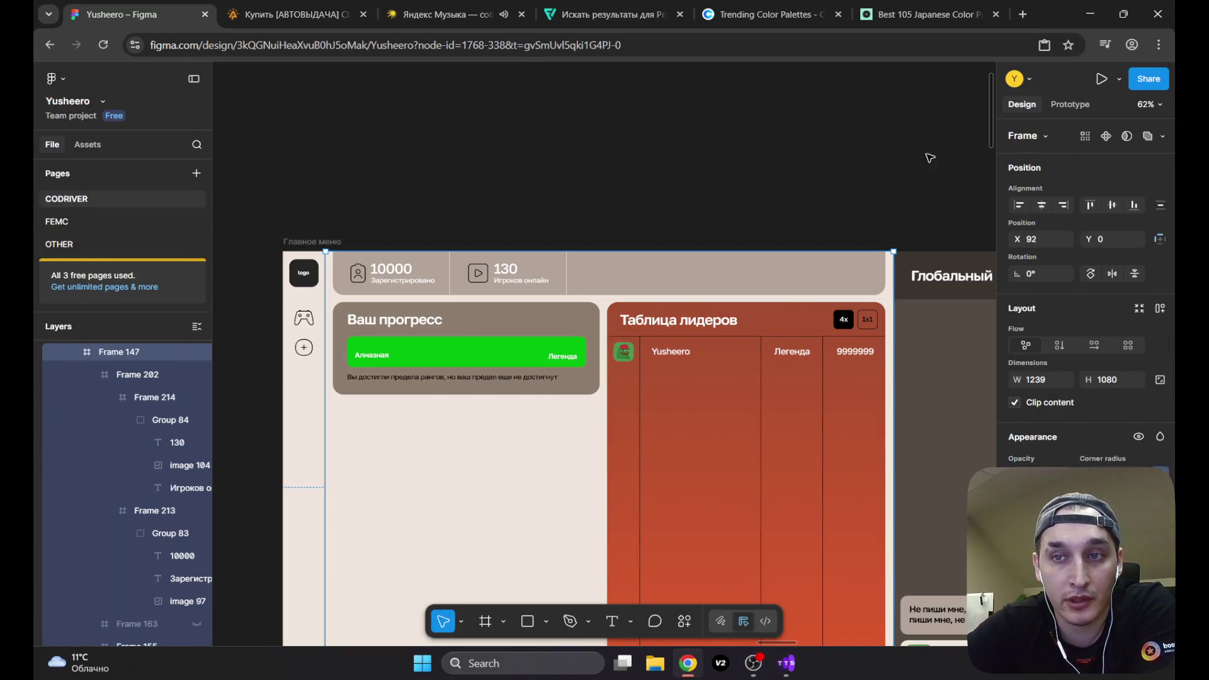
{"action": "scroll", "coordinate": [995, 138], "scroll_direction": "down", "scroll_amount": 3}
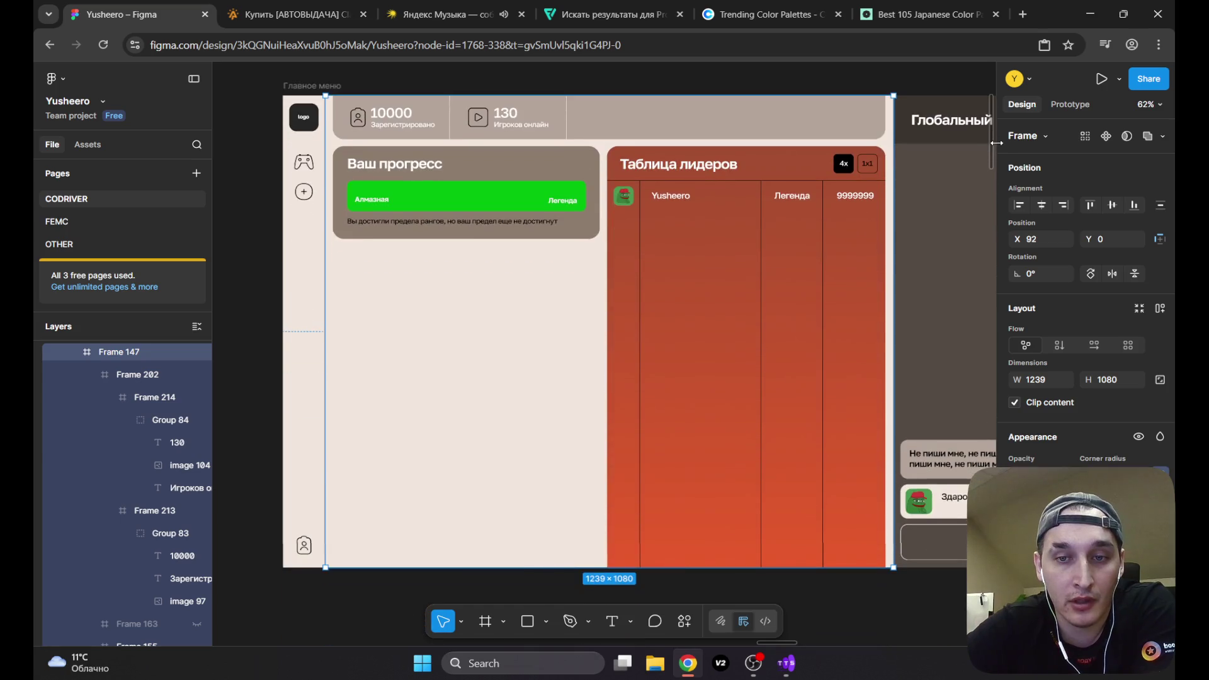
{"action": "scroll", "coordinate": [998, 143], "scroll_direction": "up", "scroll_amount": 1}
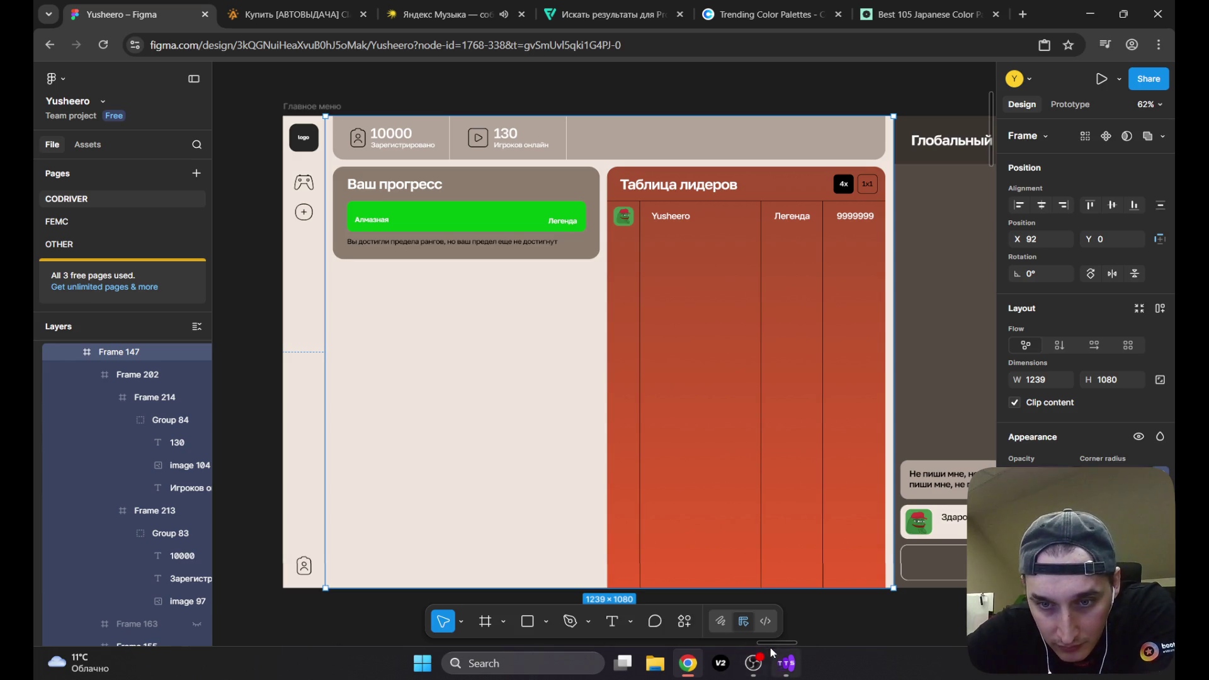
{"action": "mouse_move", "coordinate": [779, 644]}
{"action": "left_mouse_down"}
{"action": "mouse_move", "coordinate": [890, 645]}
{"action": "mouse_move", "coordinate": [758, 641]}
{"action": "mouse_move", "coordinate": [776, 642]}
{"action": "left_mouse_up"}
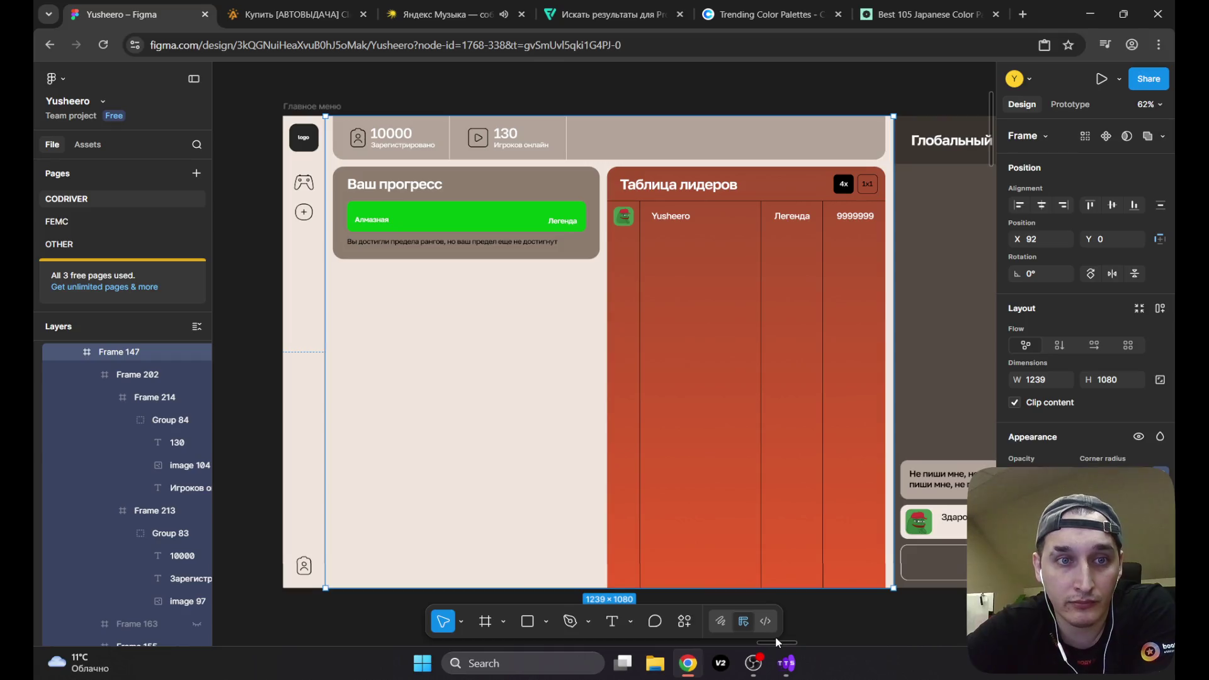
{"action": "left_click", "coordinate": [188, 80]}
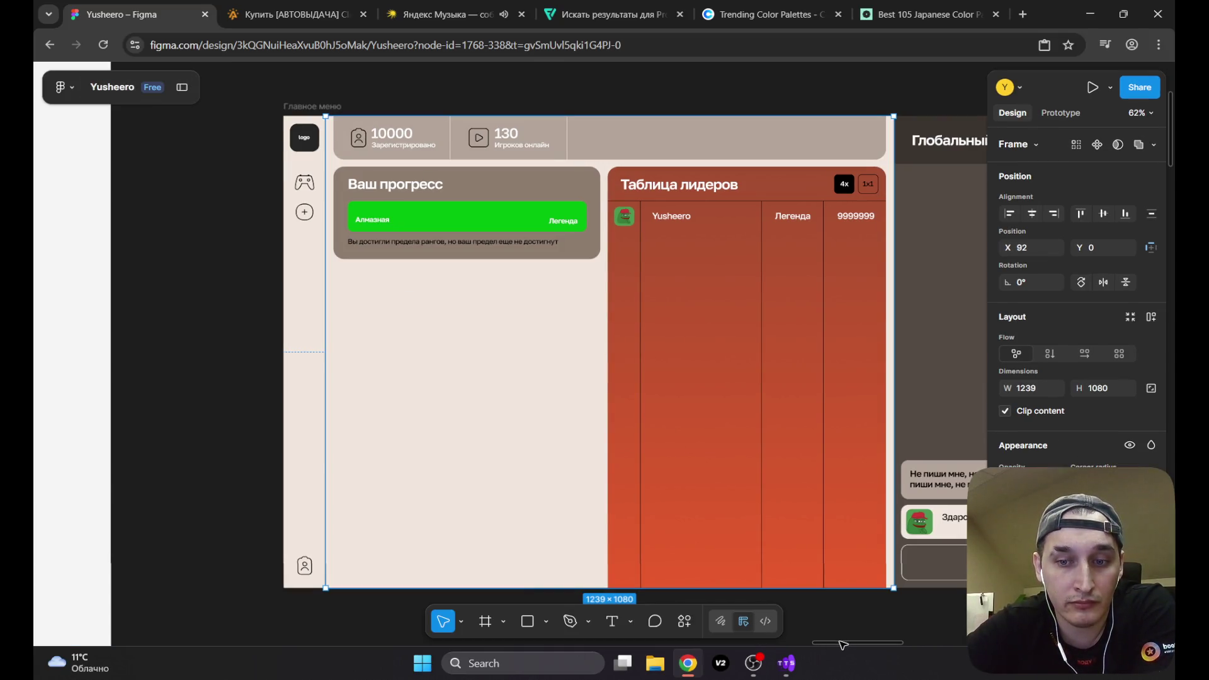
{"action": "key", "text": "Escape"}
{"action": "left_click_drag", "start_coordinate": [836, 645], "coordinate": [852, 647]}
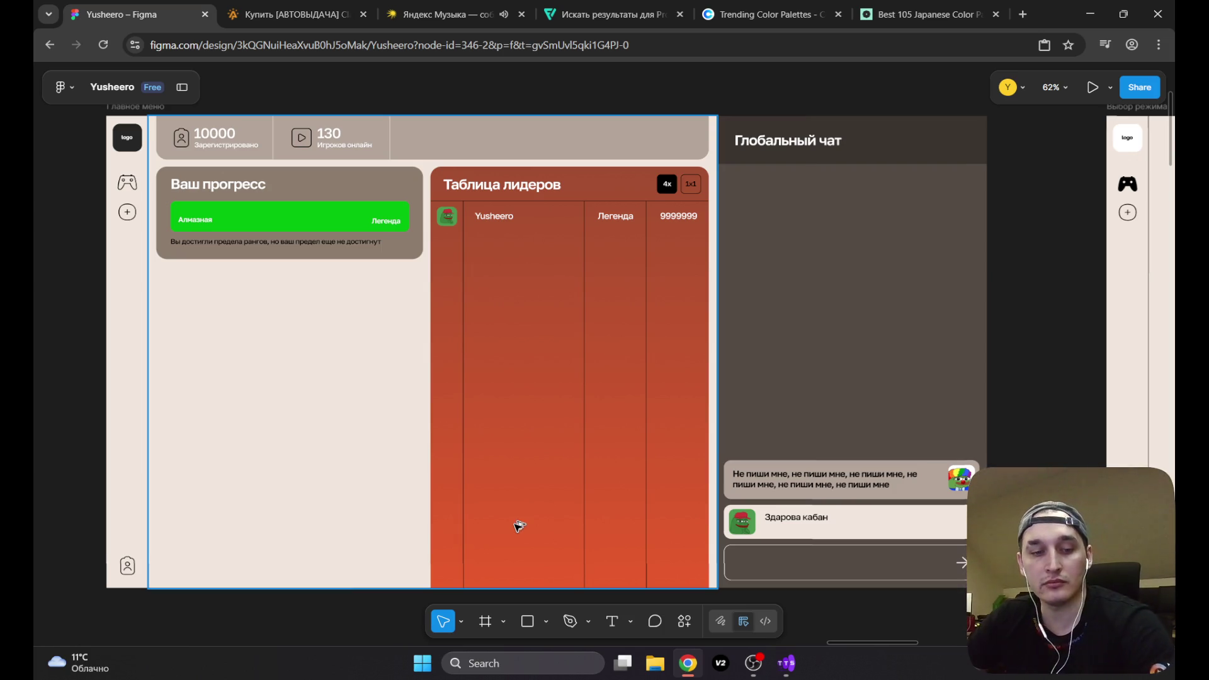
{"action": "key", "text": "alt+Tab"}
{"action": "key", "text": "alt+Tab"}
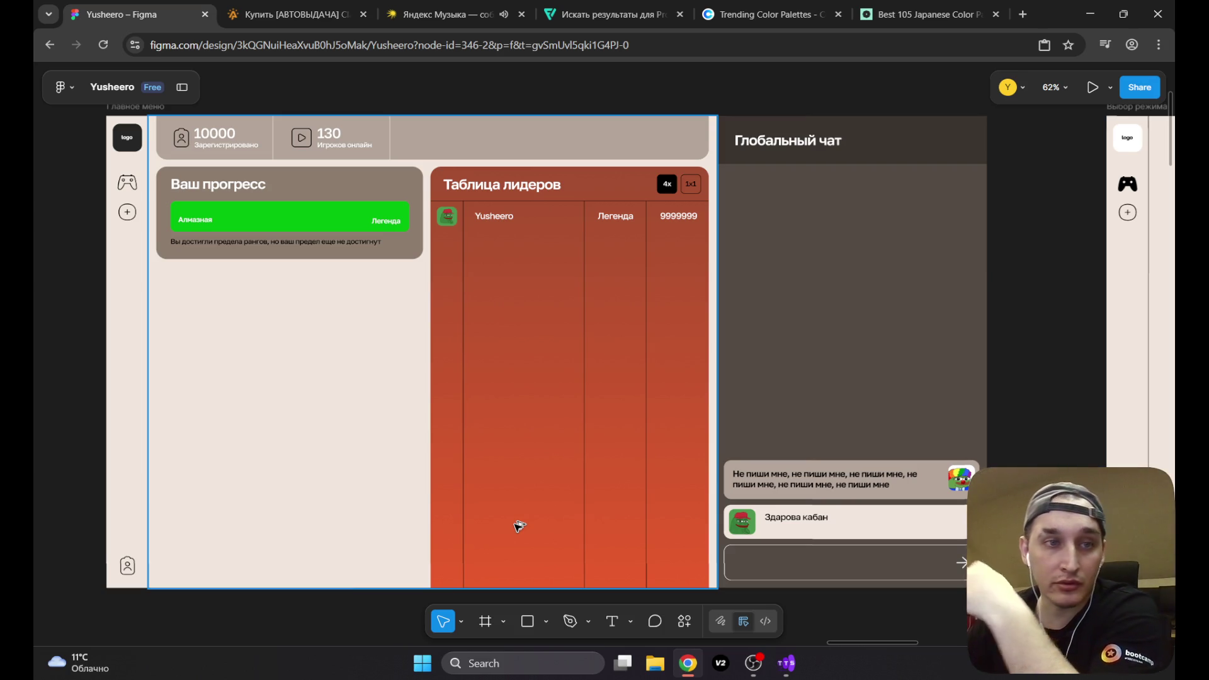
{"action": "double_click", "coordinate": [541, 129]}
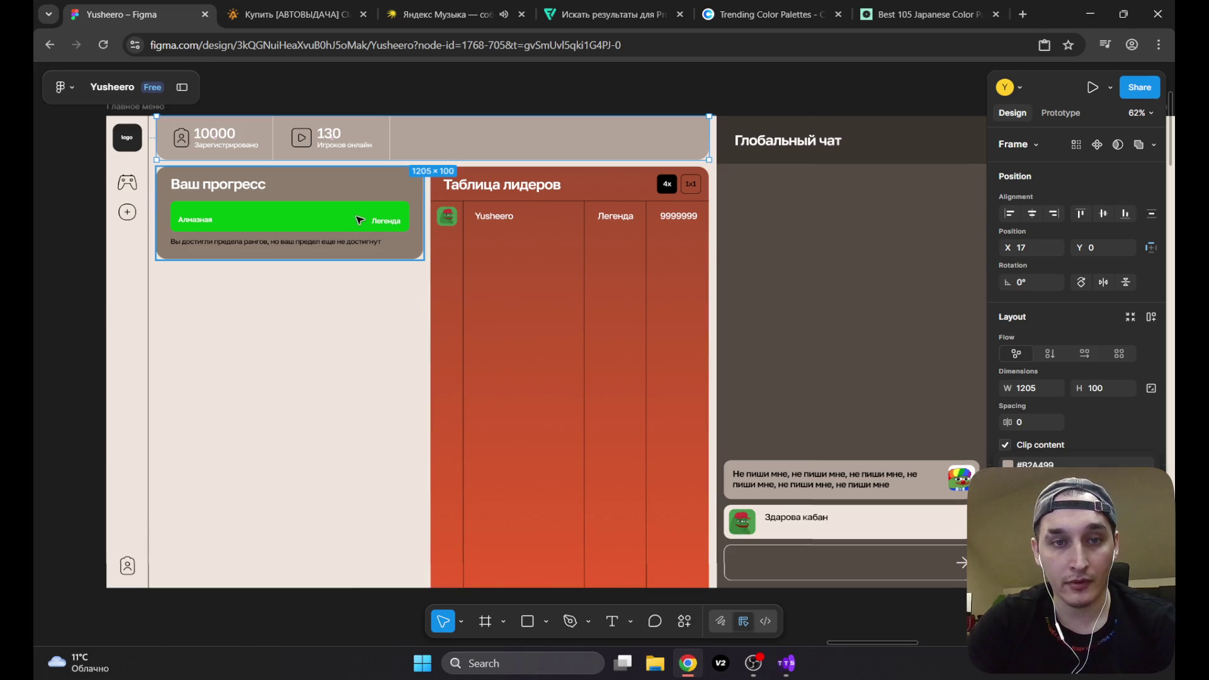
Step: Select the leaderboard frame and set its gradient's start colour to B2A499
{"action": "left_click", "coordinate": [383, 255]}
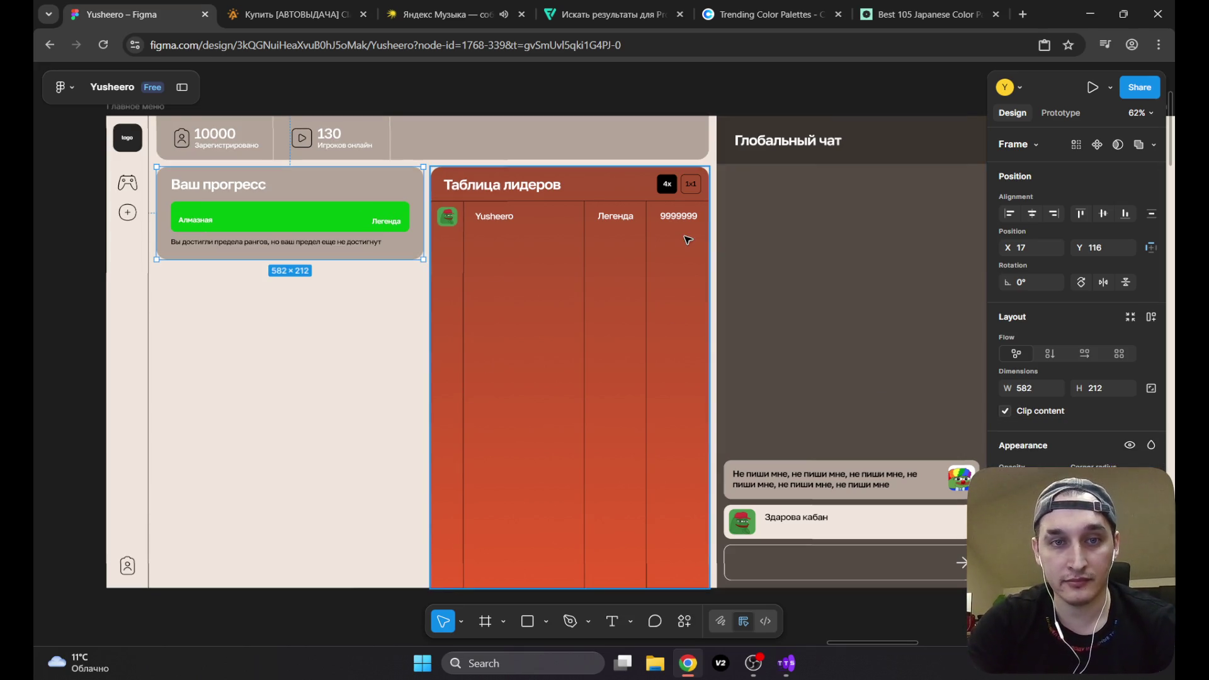
{"action": "left_click", "coordinate": [543, 255]}
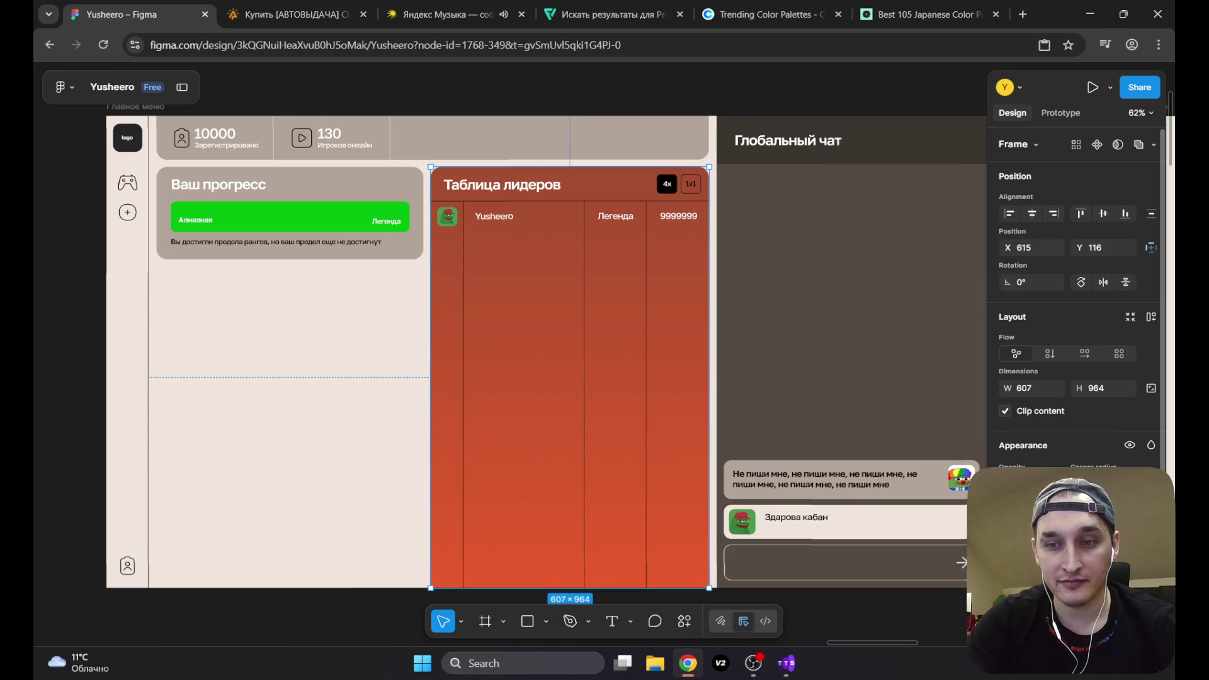
{"action": "left_click", "coordinate": [1006, 532]}
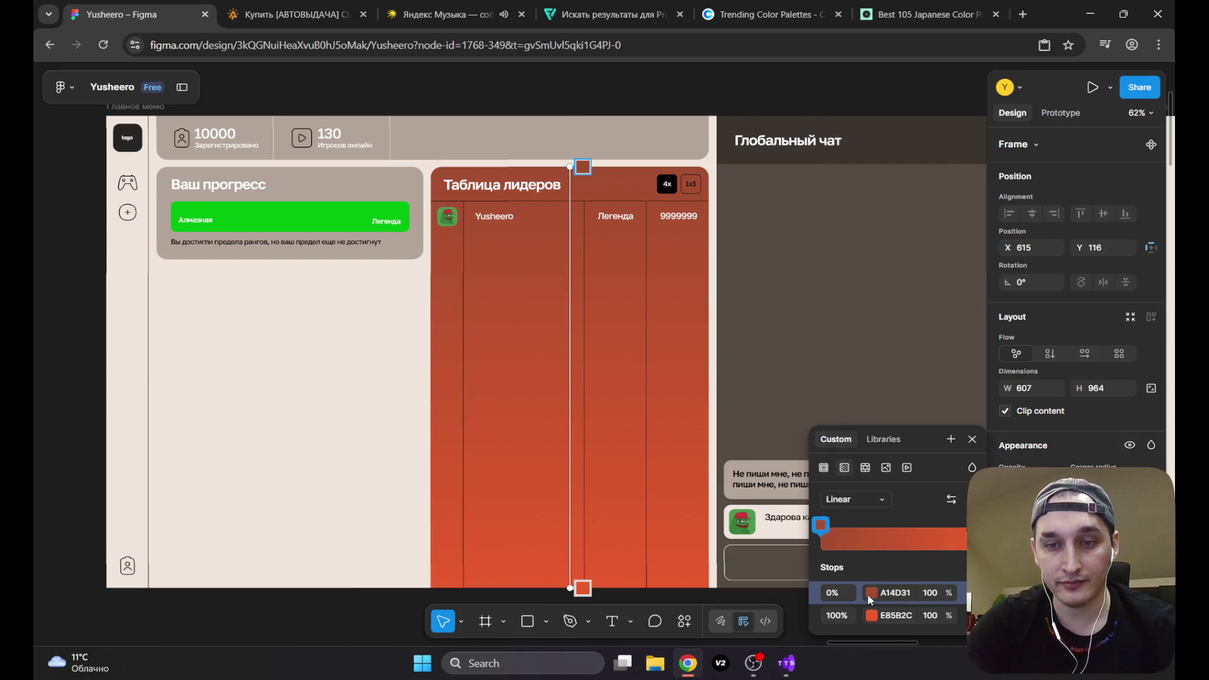
{"action": "left_click", "coordinate": [894, 593]}
{"action": "type", "text": "B2A499"}
{"action": "key", "text": "Return"}
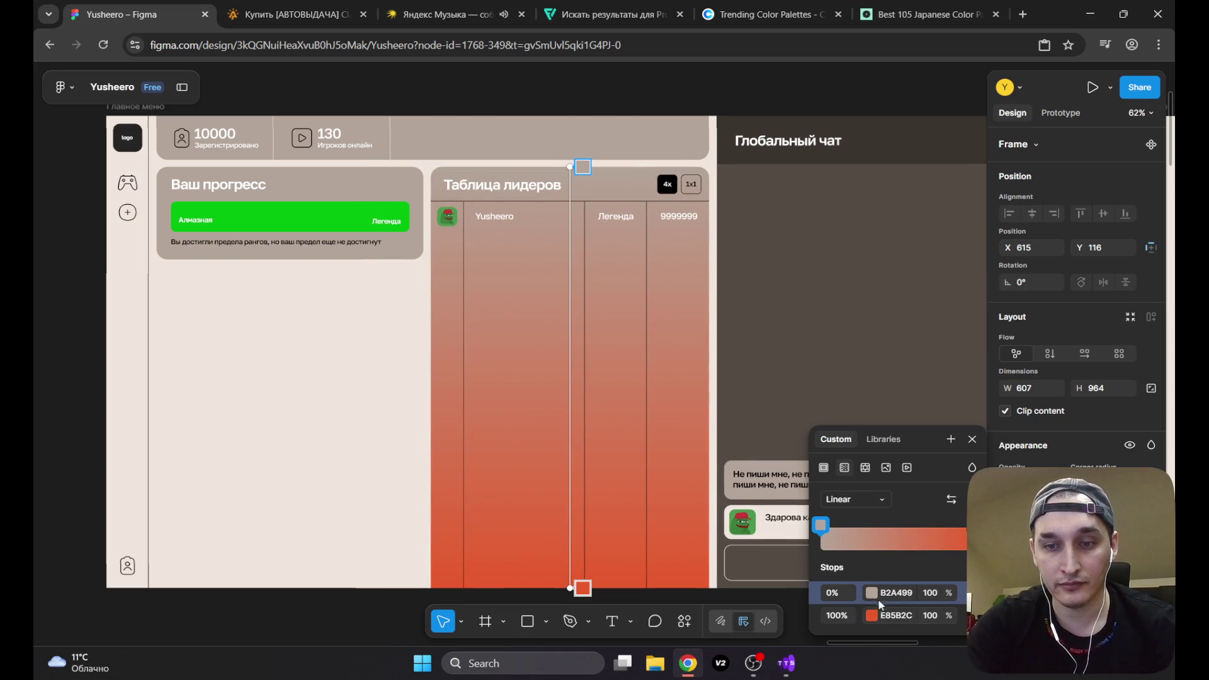
Step: Set the gradient's end colour to B2A499, then darken it to 928880 in the picker
{"action": "left_click", "coordinate": [895, 614]}
{"action": "type", "text": "B2A499"}
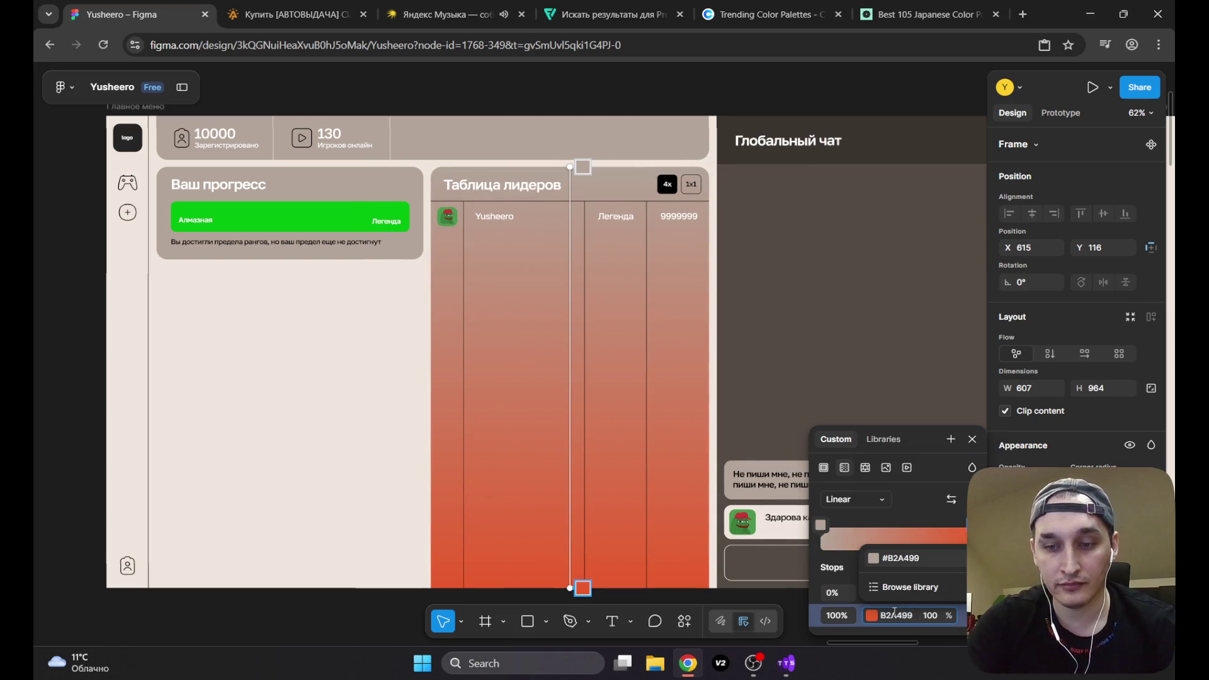
{"action": "key", "text": "Return"}
{"action": "left_click", "coordinate": [873, 616]}
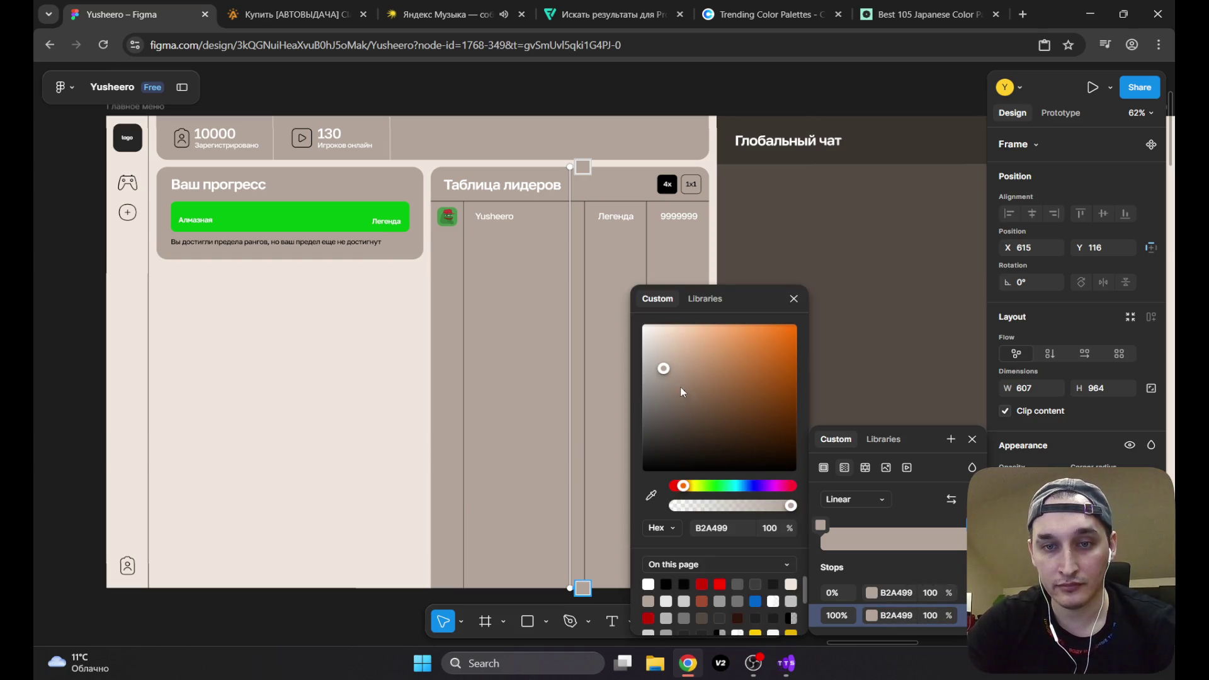
{"action": "left_click", "coordinate": [663, 384]}
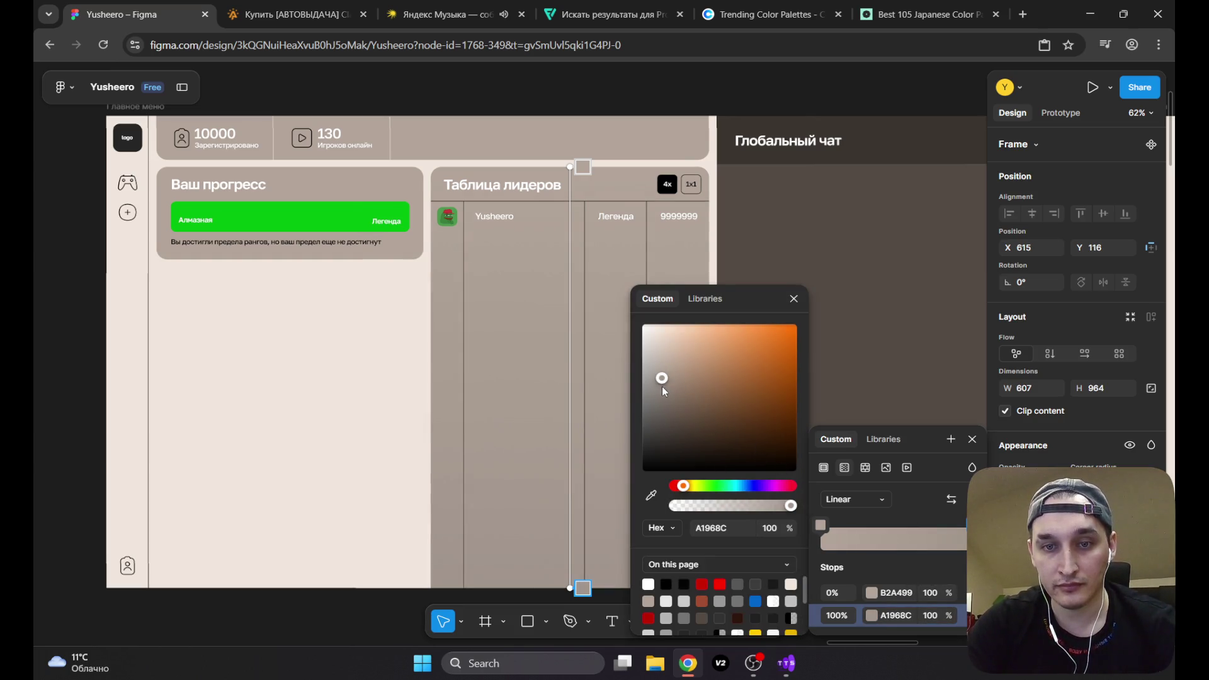
{"action": "left_click_drag", "start_coordinate": [663, 394], "coordinate": [663, 395]}
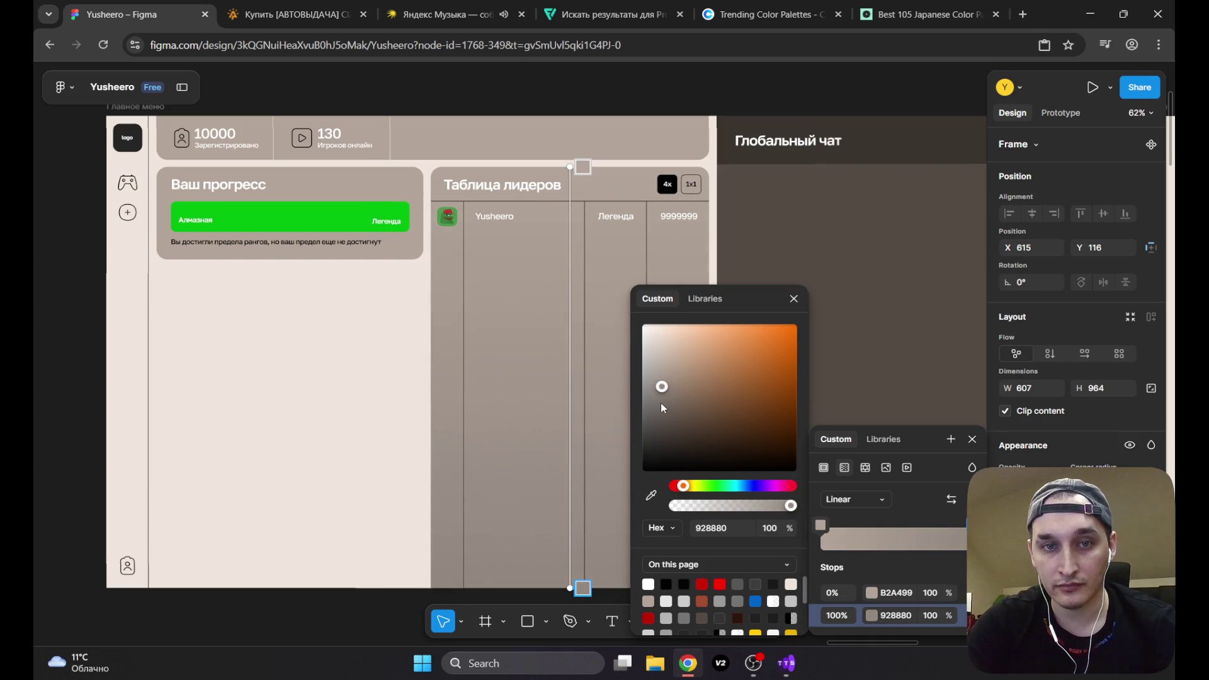
{"action": "key", "text": "Escape"}
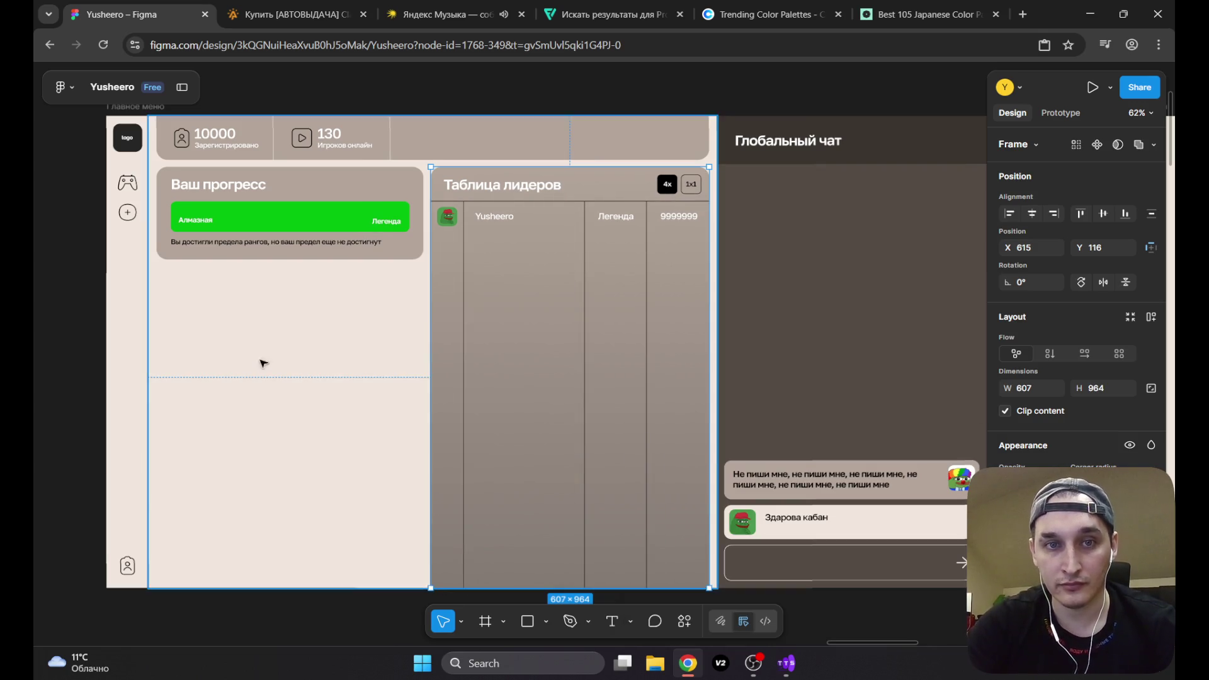
Step: Deselect the leaderboard and bring up the 'Best 105 Japanese Color' palettes tab in Chrome
{"action": "left_click", "coordinate": [939, 75]}
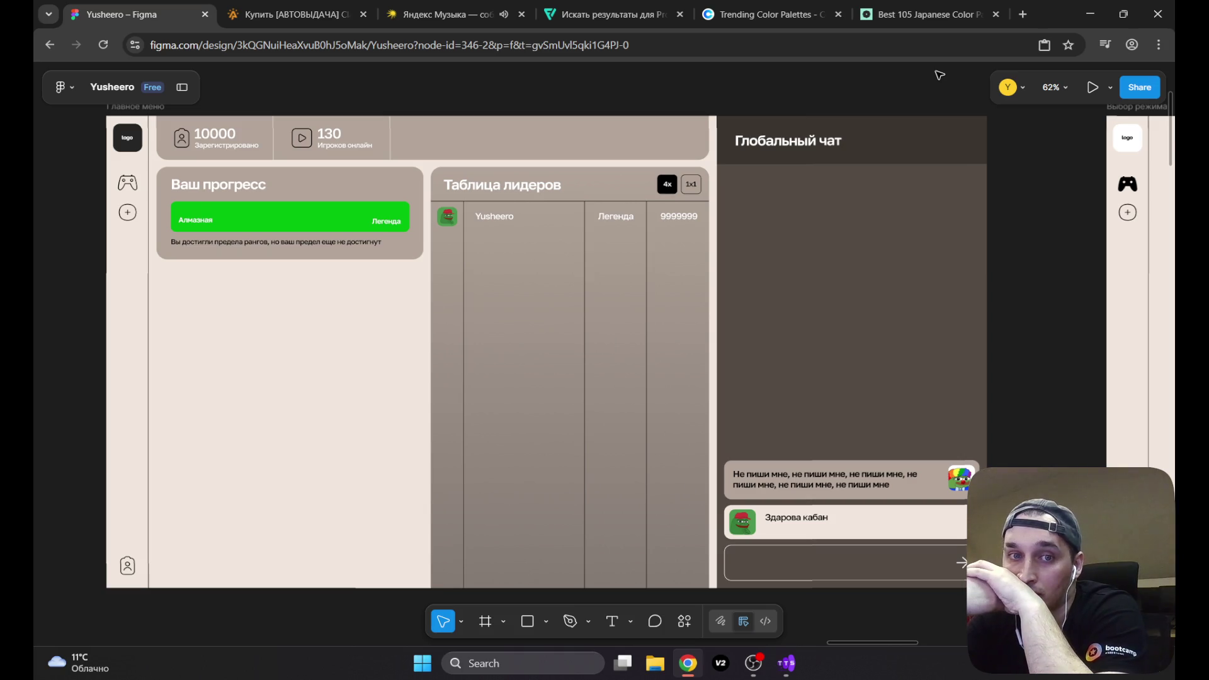
{"action": "left_click", "coordinate": [931, 14]}
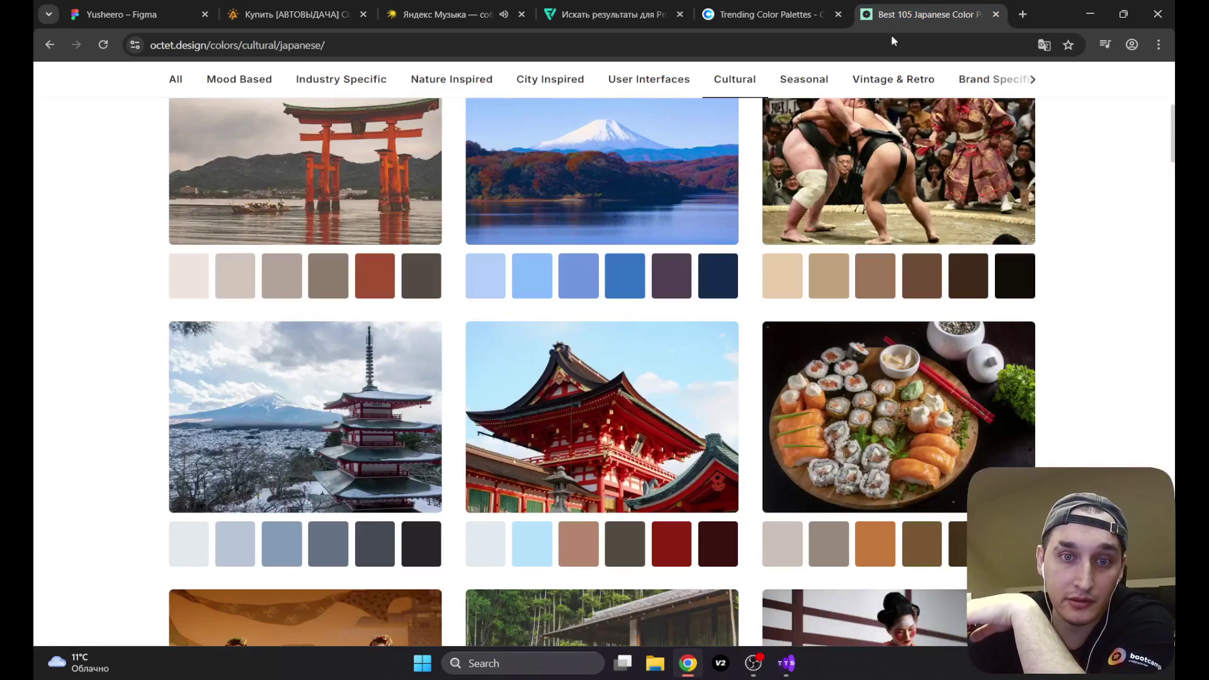
Step: Copy the tan swatch from the palette and apply it as the top stats bar's fill
{"action": "left_click", "coordinate": [578, 543]}
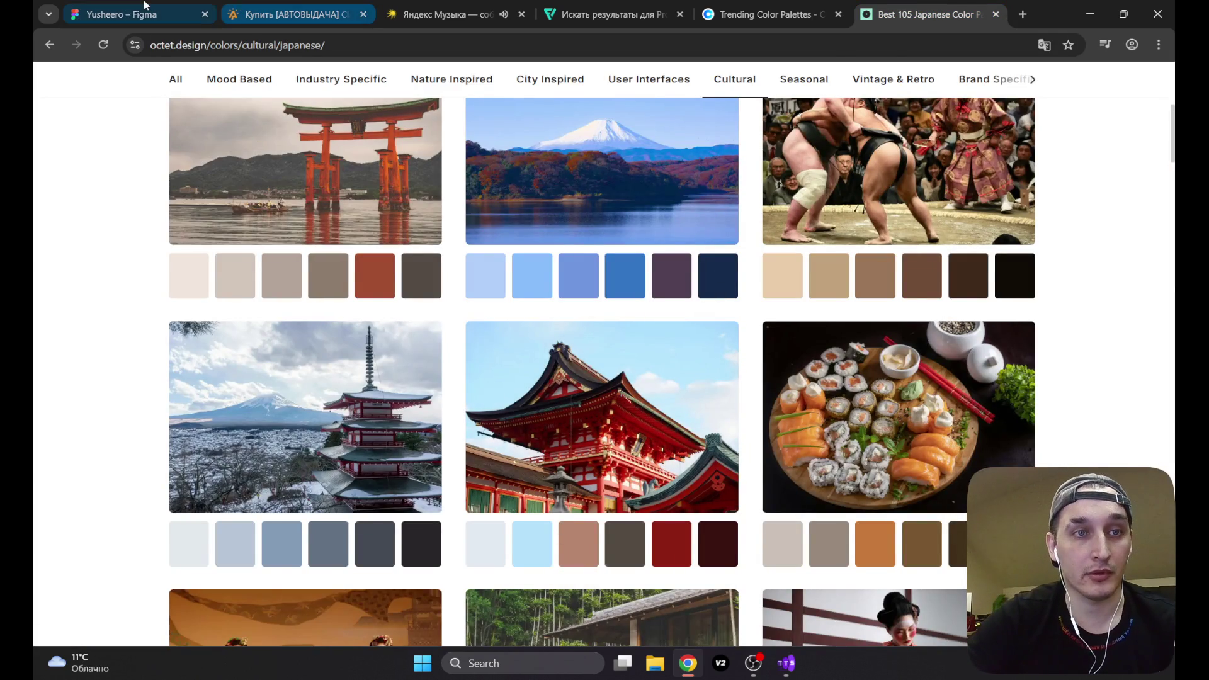
{"action": "left_click", "coordinate": [142, 8]}
{"action": "double_click", "coordinate": [485, 143]}
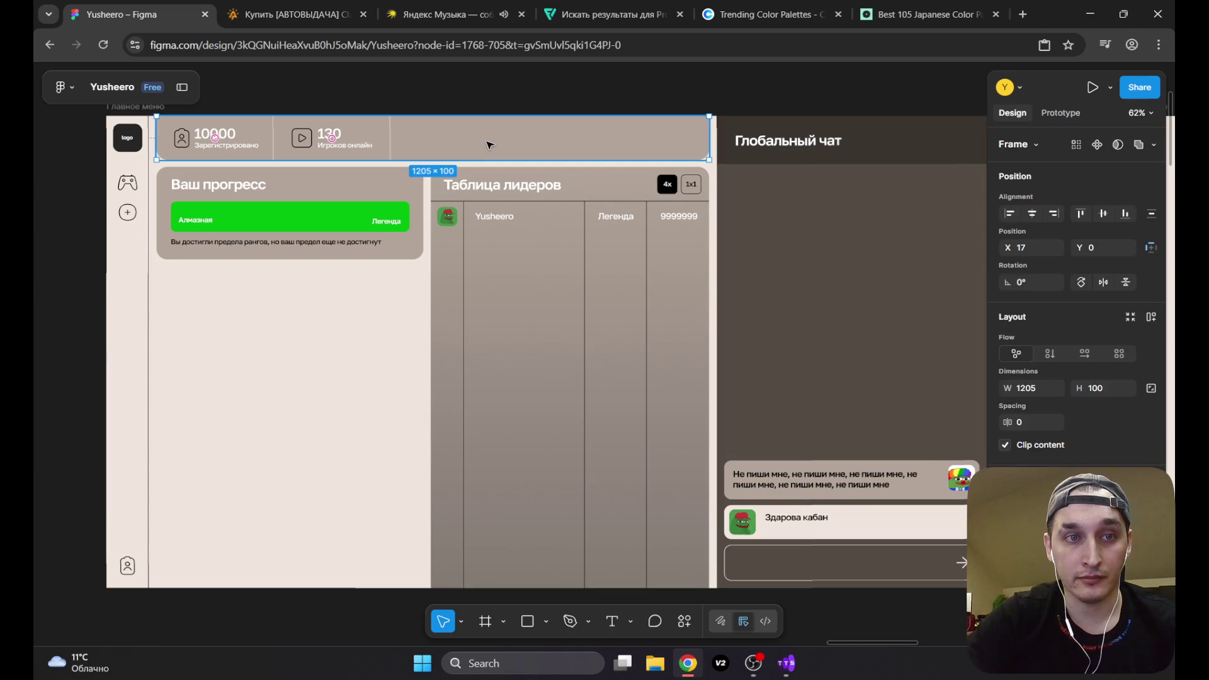
{"action": "left_click", "coordinate": [1007, 523]}
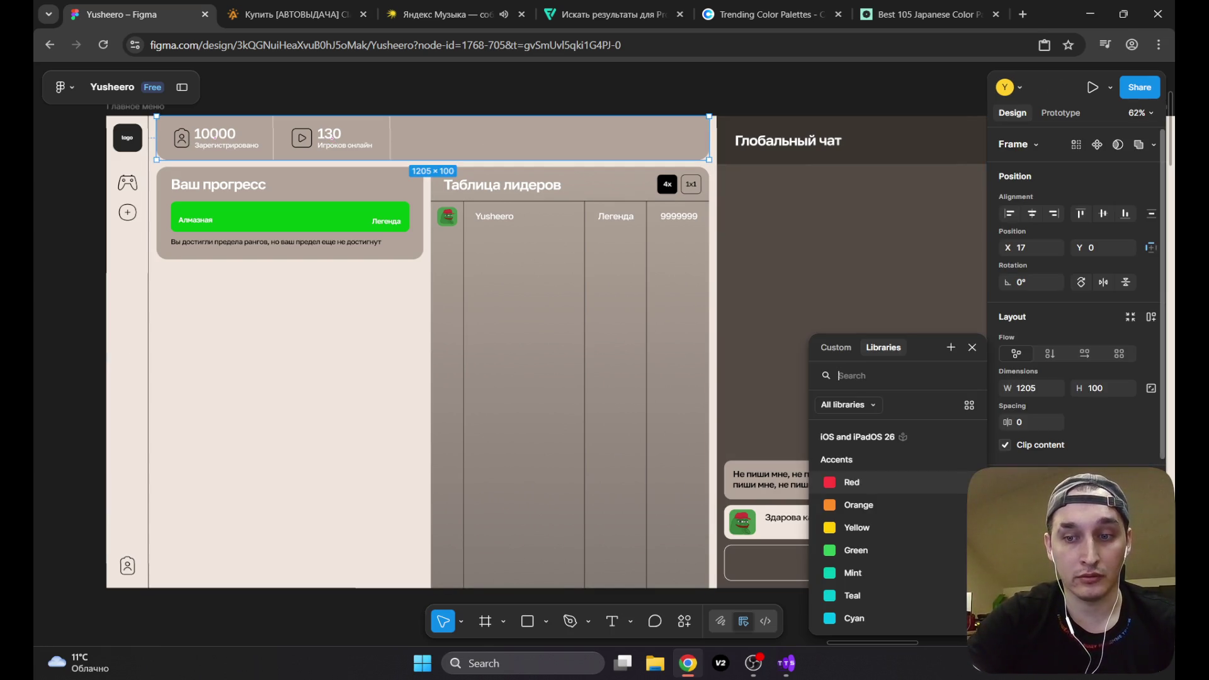
{"action": "key", "text": "Escape"}
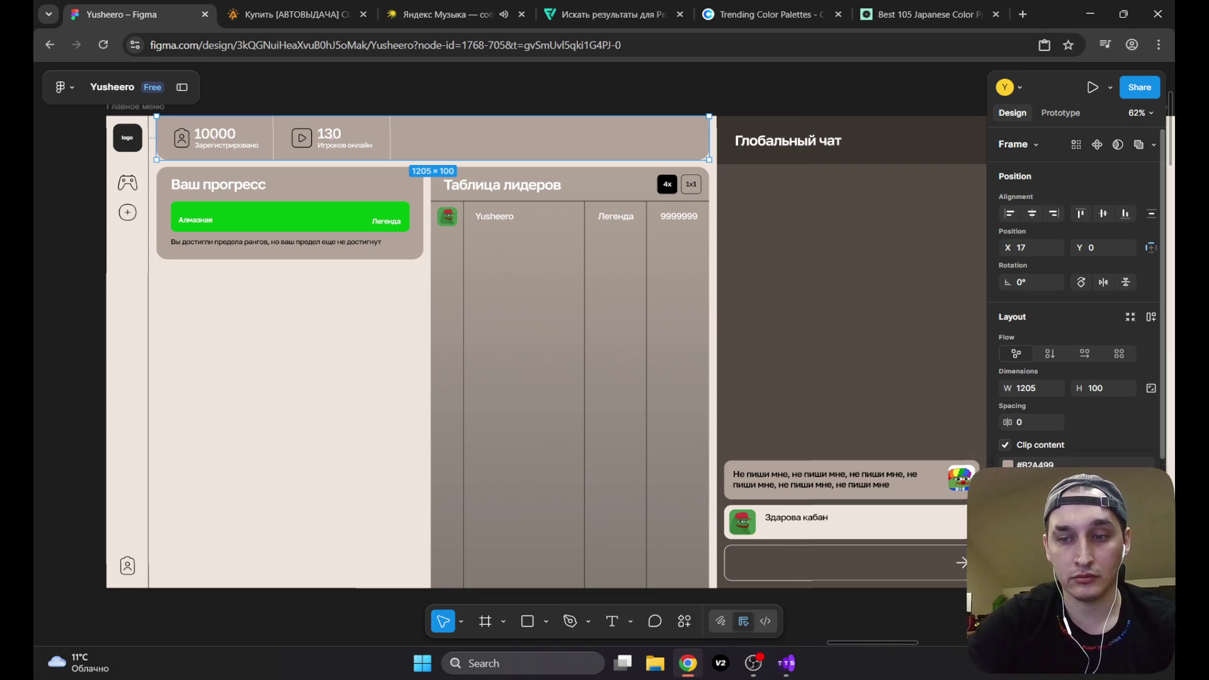
{"action": "key", "text": "Return"}
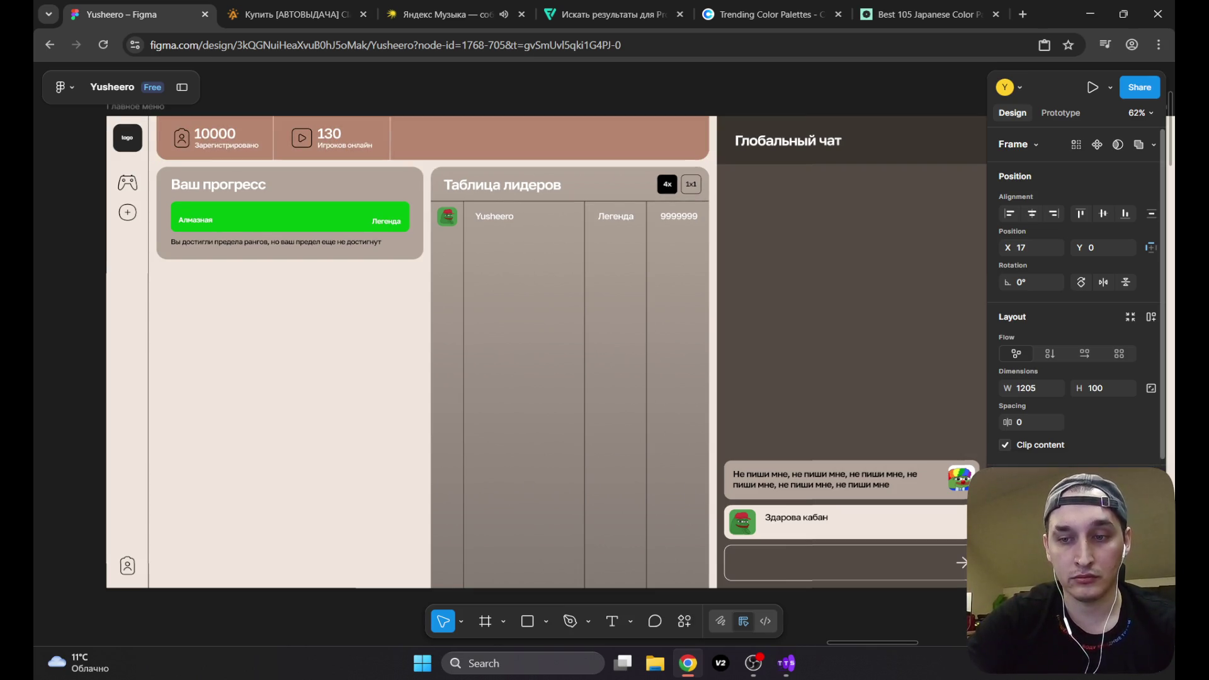
{"action": "left_click", "coordinate": [643, 84]}
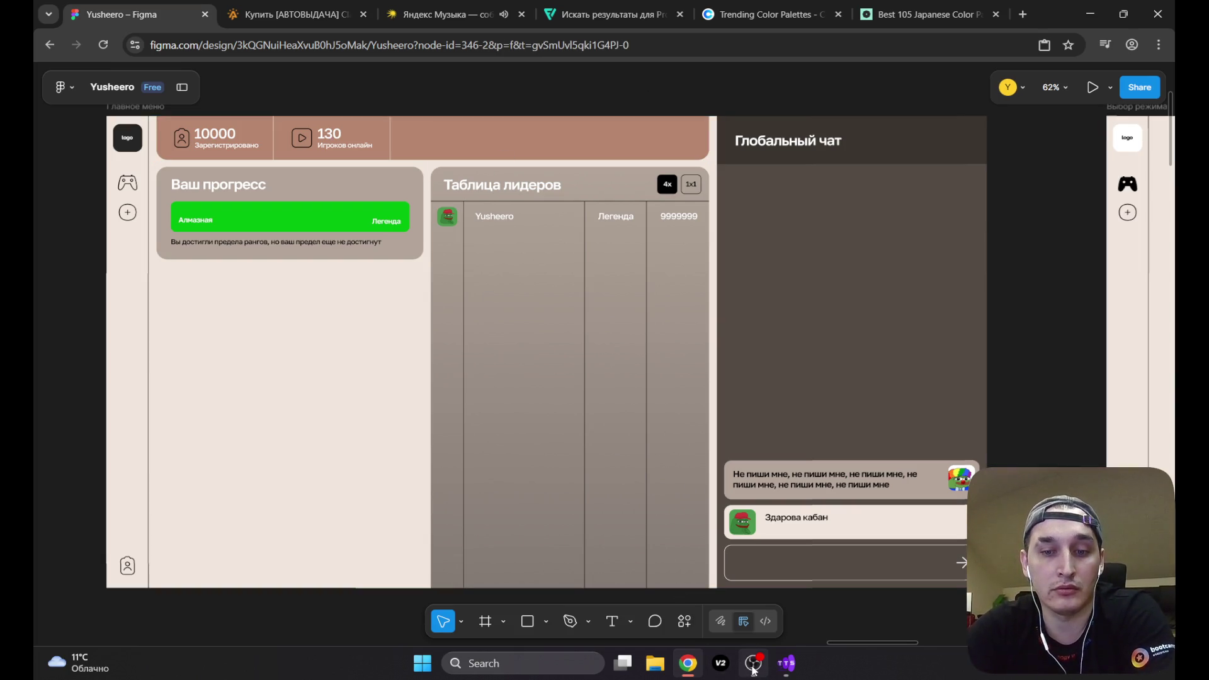
Step: Minimise OBS, select the main lobby frame, and return to the palettes page
{"action": "left_click", "coordinate": [753, 666]}
{"action": "left_click", "coordinate": [753, 666]}
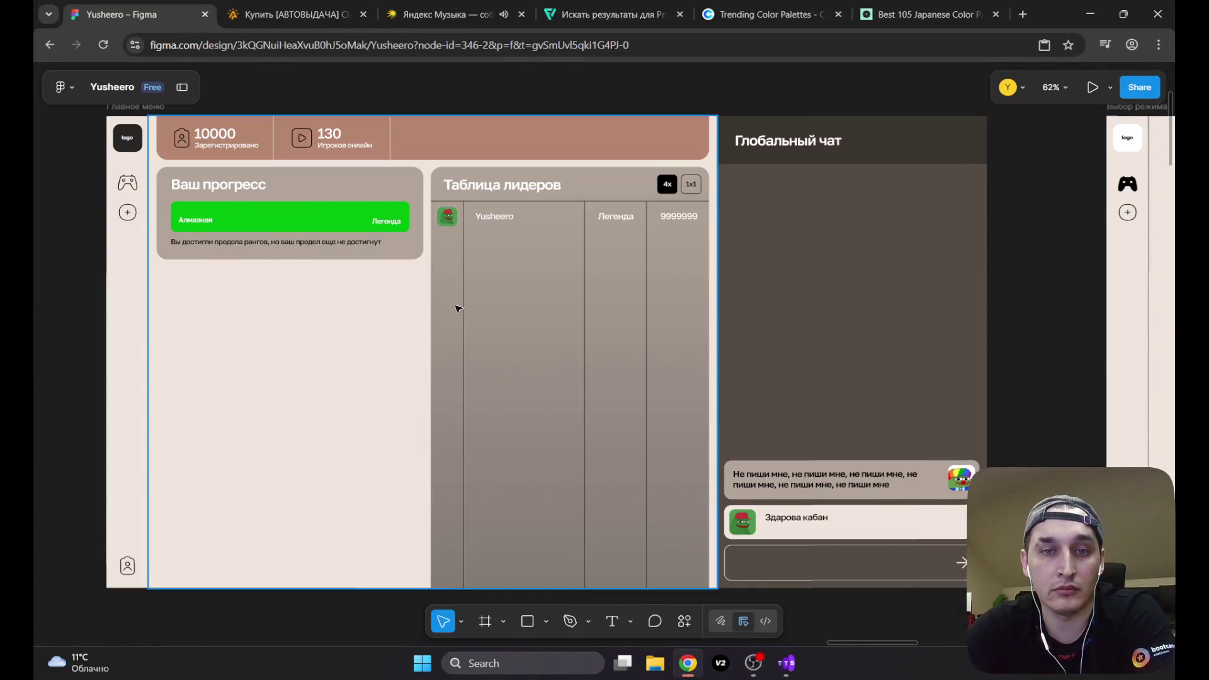
{"action": "left_click", "coordinate": [336, 402]}
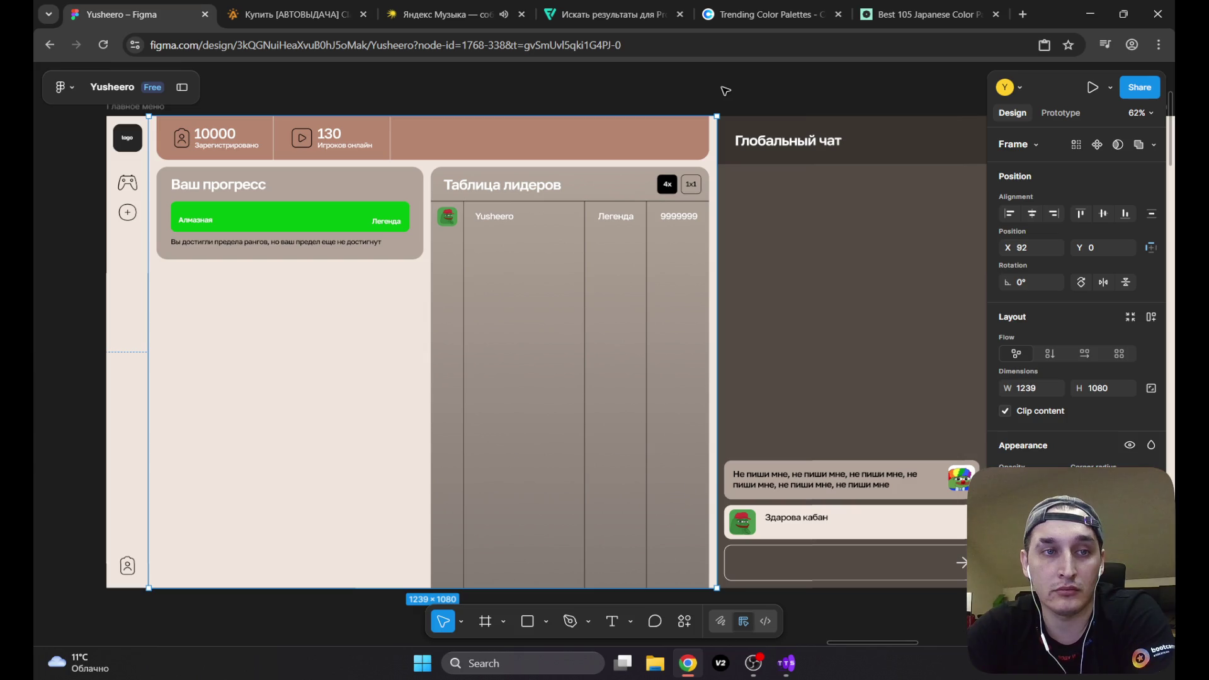
{"action": "left_click", "coordinate": [910, 17]}
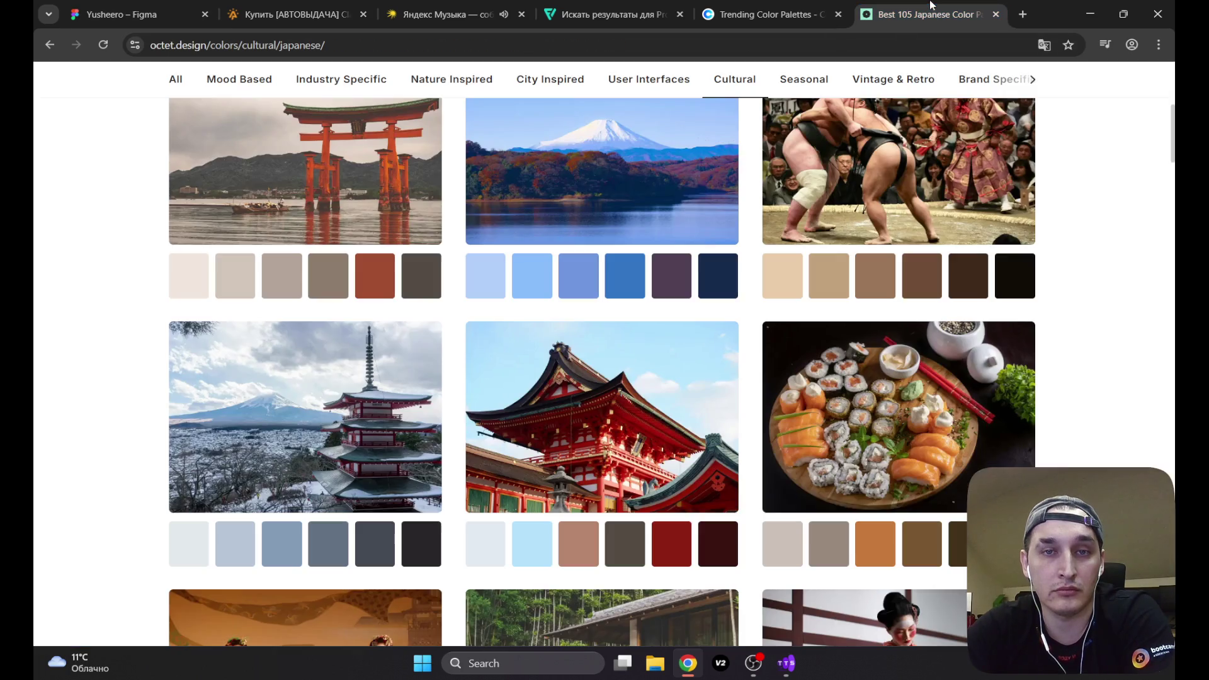
Step: Copy #B5856E from the palette and fill the Ваш прогресс card with it
{"action": "left_click", "coordinate": [374, 277]}
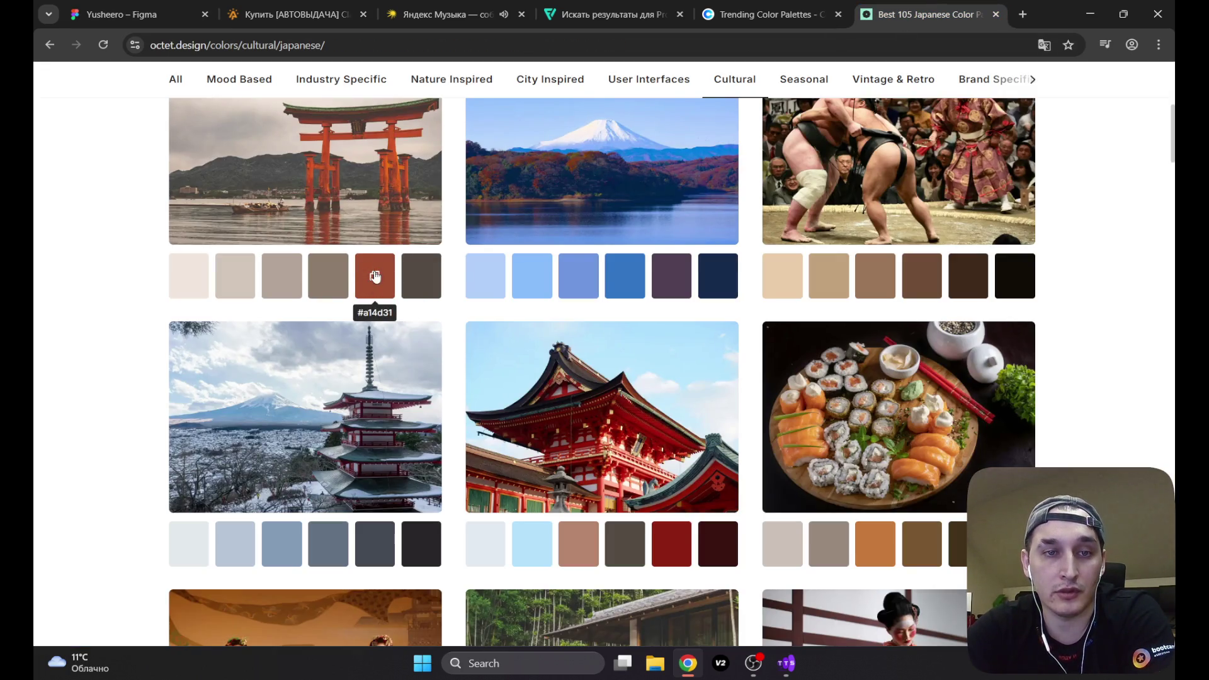
{"action": "left_click", "coordinate": [584, 543]}
{"action": "left_click", "coordinate": [587, 543]}
{"action": "left_click", "coordinate": [117, 14]}
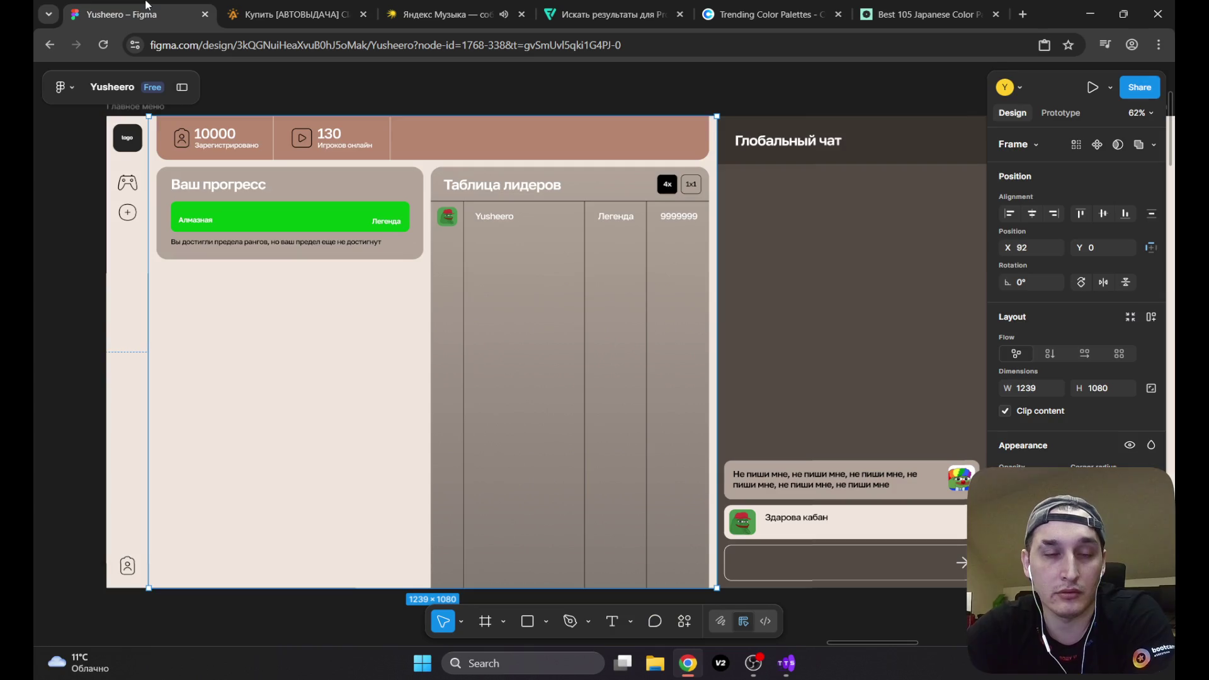
{"action": "left_click", "coordinate": [384, 189]}
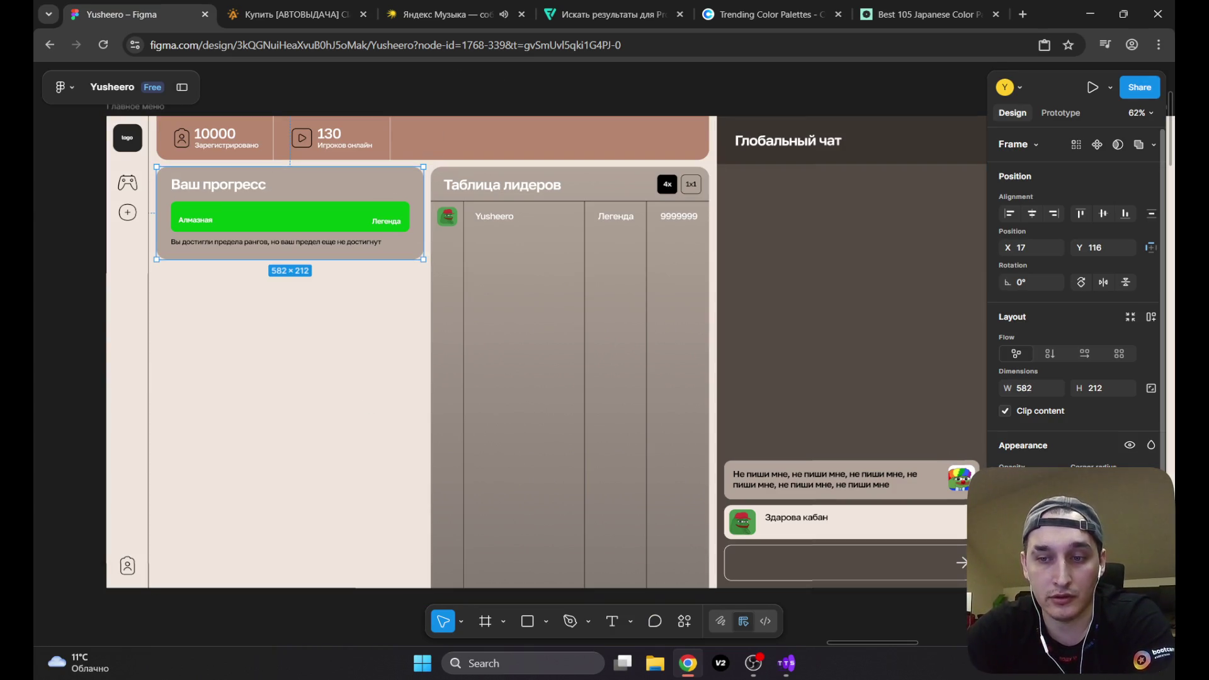
{"action": "scroll", "coordinate": [1070, 441], "scroll_direction": "down", "scroll_amount": 2}
{"action": "left_click", "coordinate": [1033, 431]}
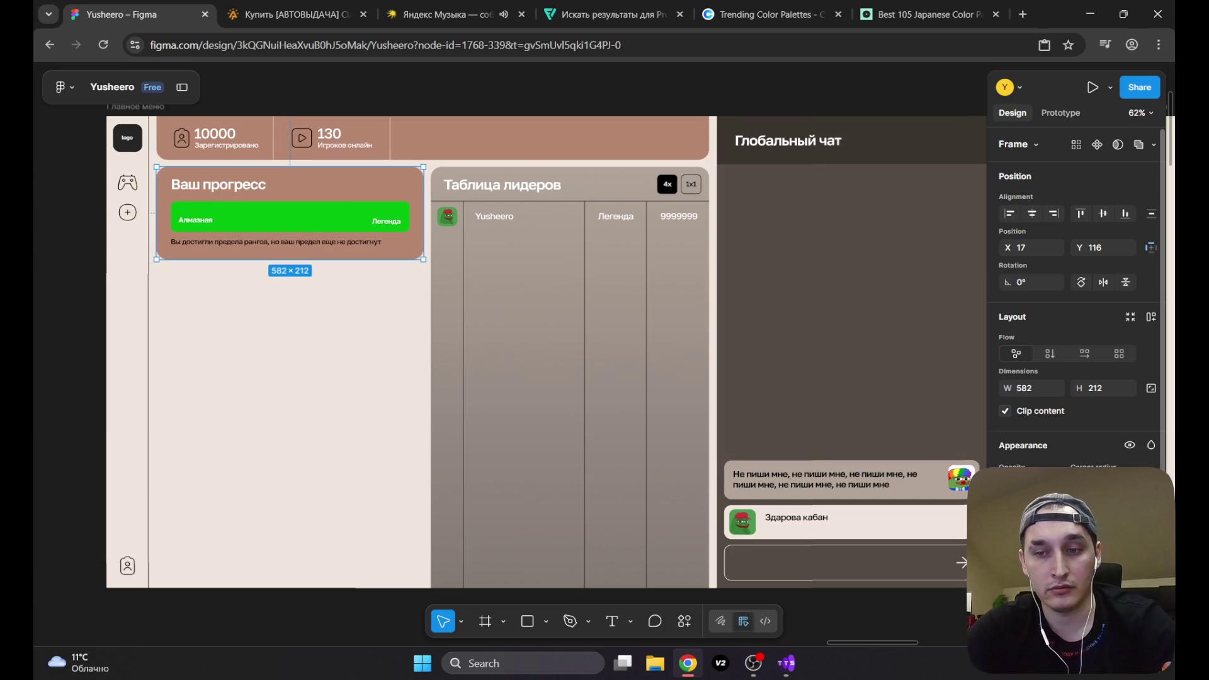
Step: Select the Таблица лидеров frame, then copy the tan swatch from the sumo palette
{"action": "left_click", "coordinate": [614, 313]}
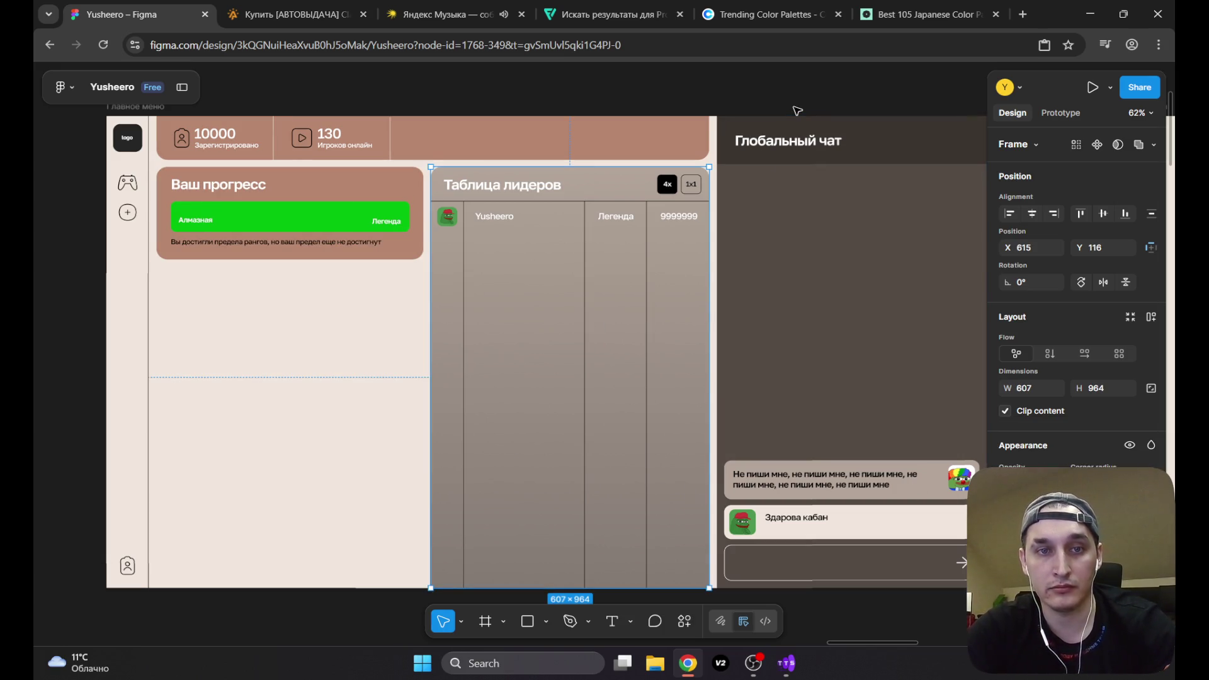
{"action": "left_click", "coordinate": [923, 14]}
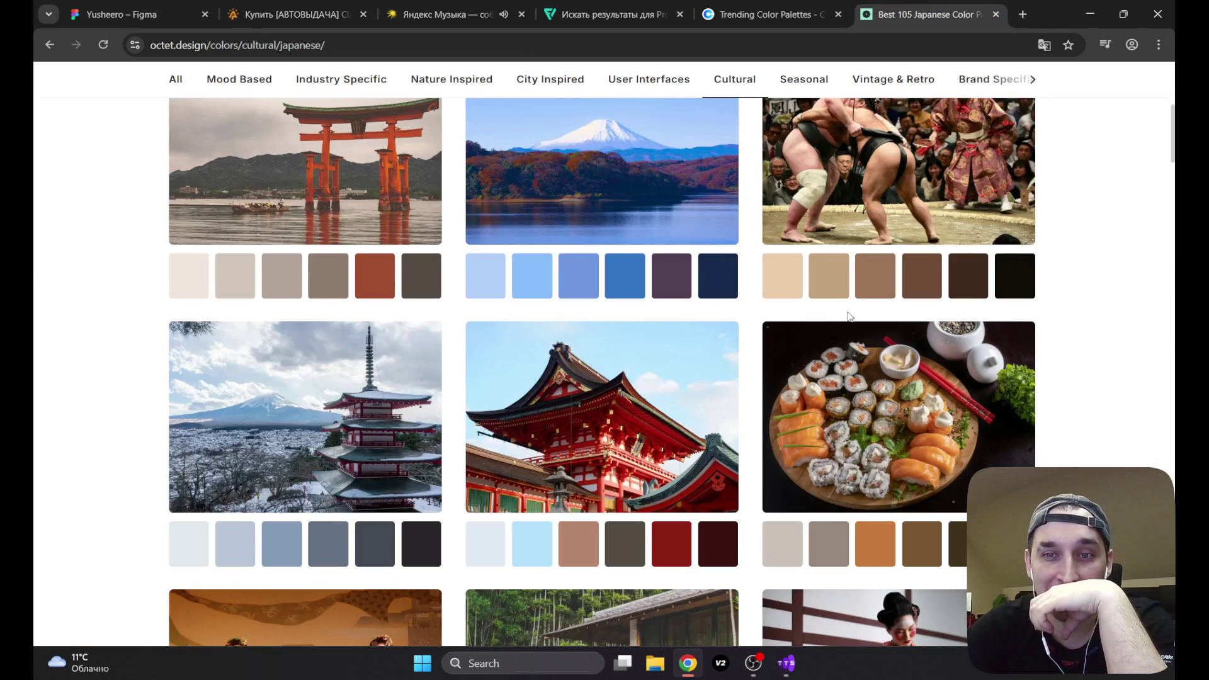
{"action": "left_click", "coordinate": [828, 283]}
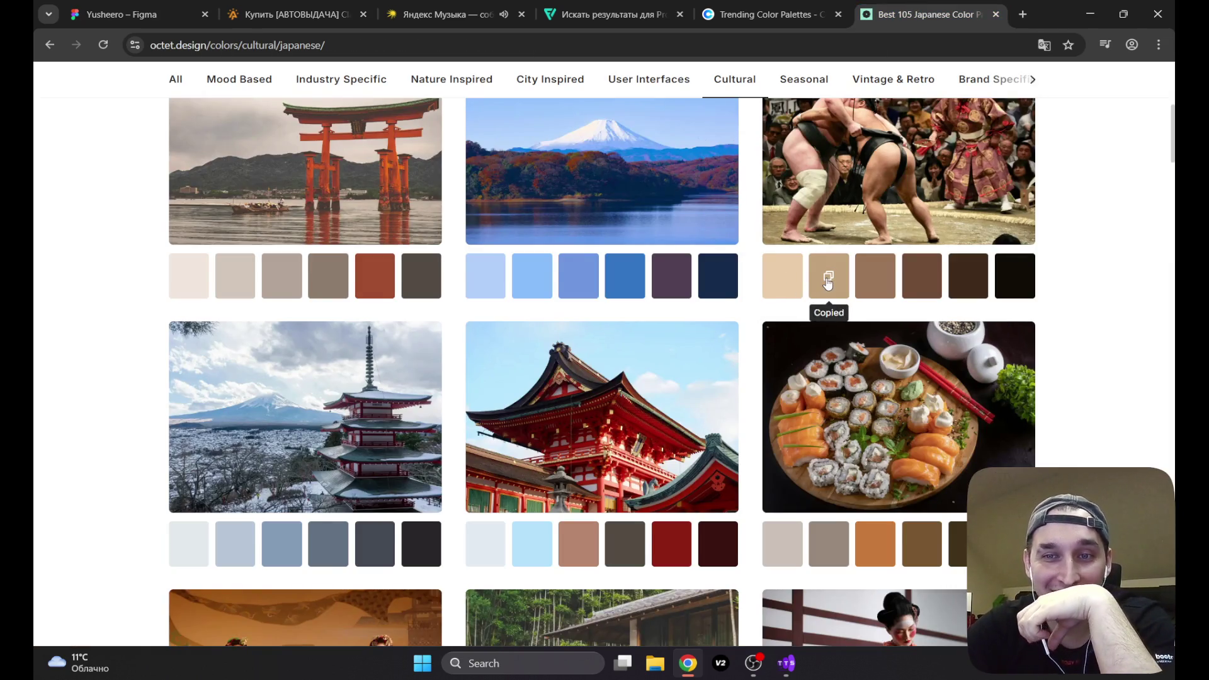
Step: Paste the copied tan sumo fill onto the top stats bar and the Ваш прогресс card
{"action": "left_click", "coordinate": [148, 14]}
{"action": "left_click", "coordinate": [543, 149]}
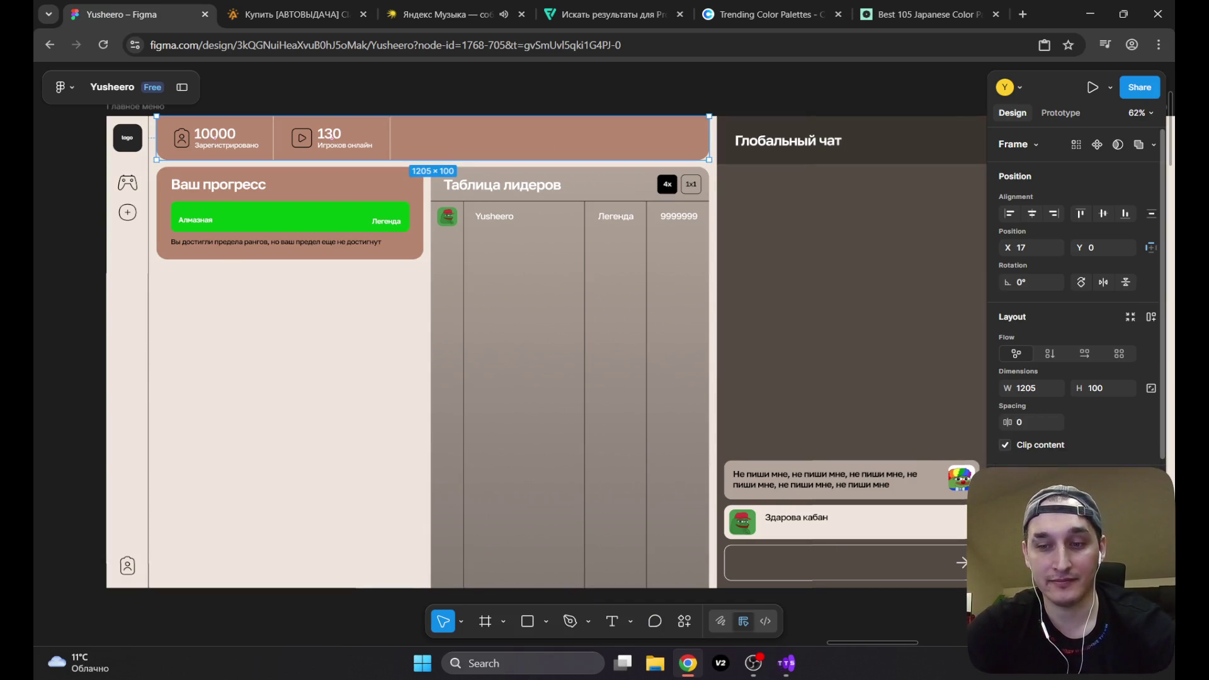
{"action": "key", "text": "ctrl+v"}
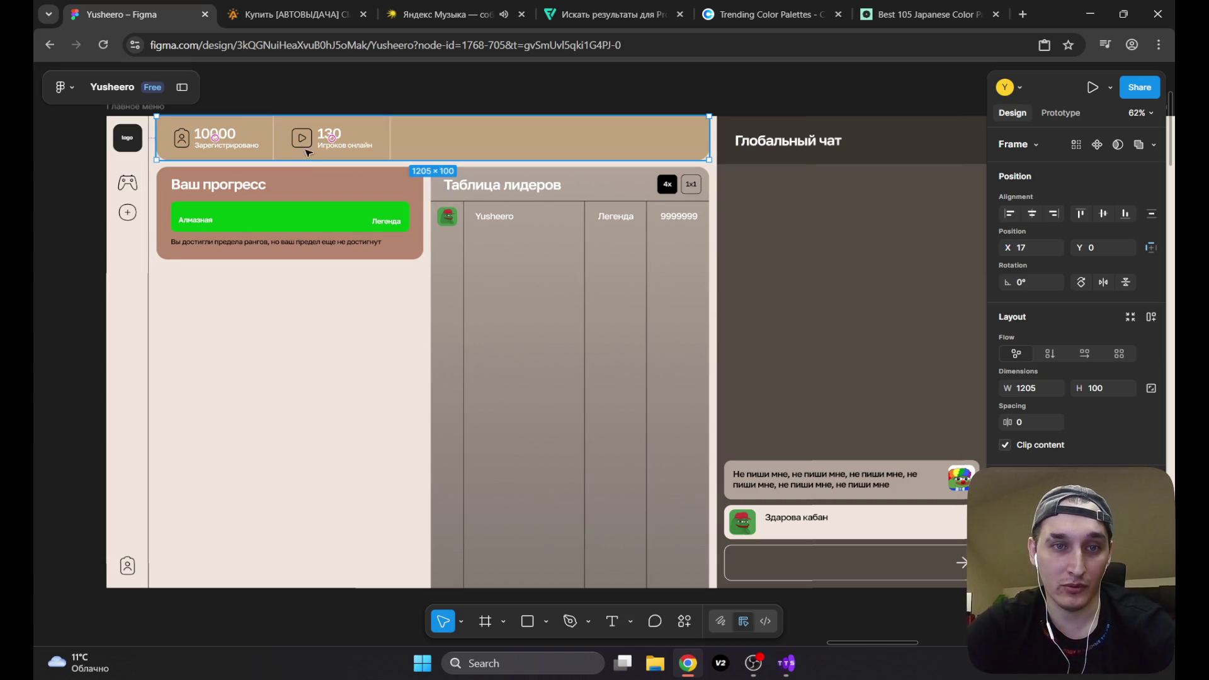
{"action": "left_click", "coordinate": [321, 178]}
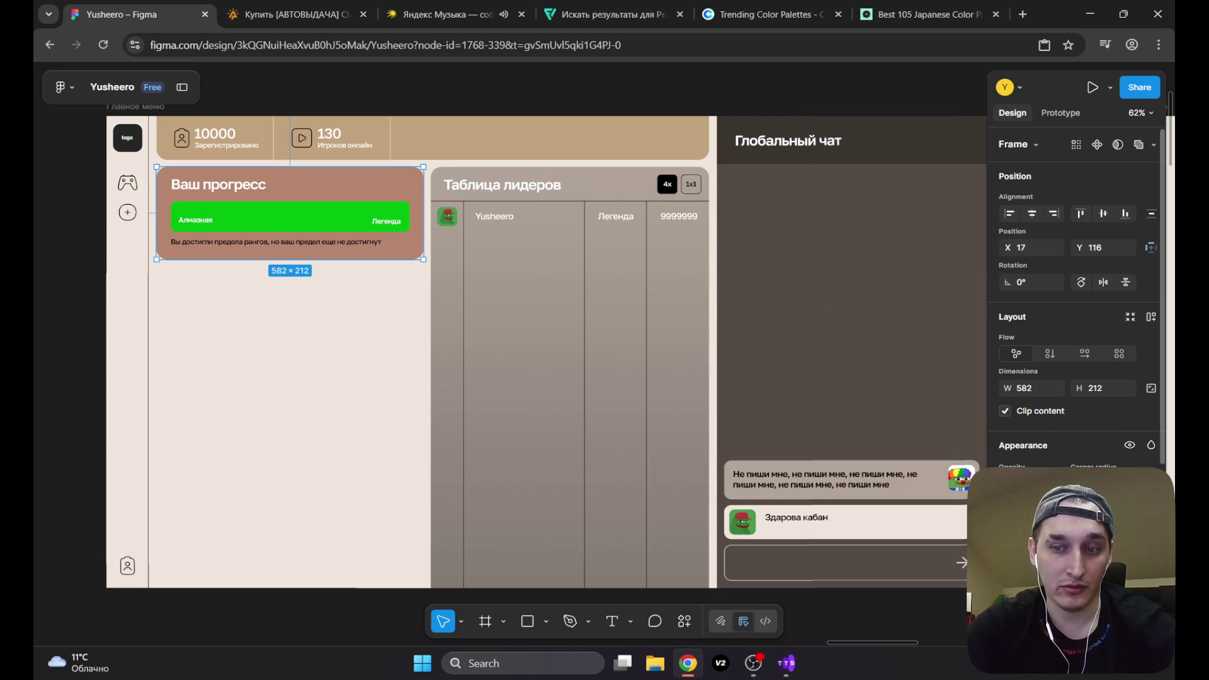
{"action": "key", "text": "ctrl+alt+v"}
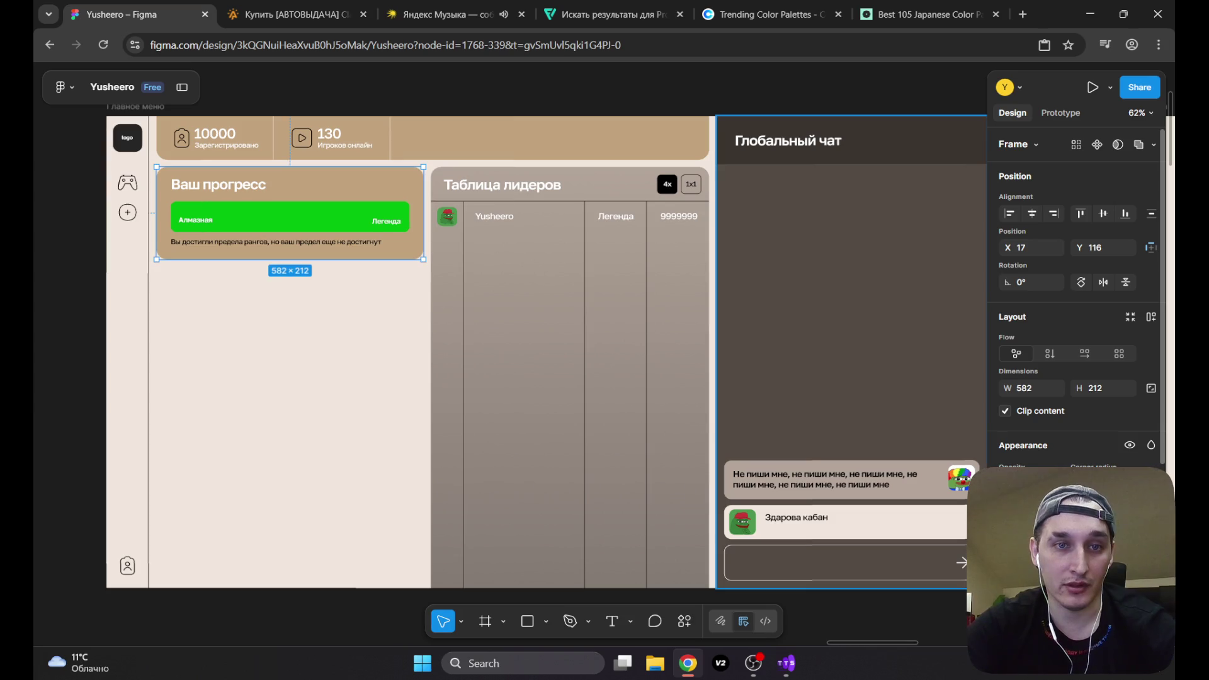
{"action": "left_click", "coordinate": [566, 181]}
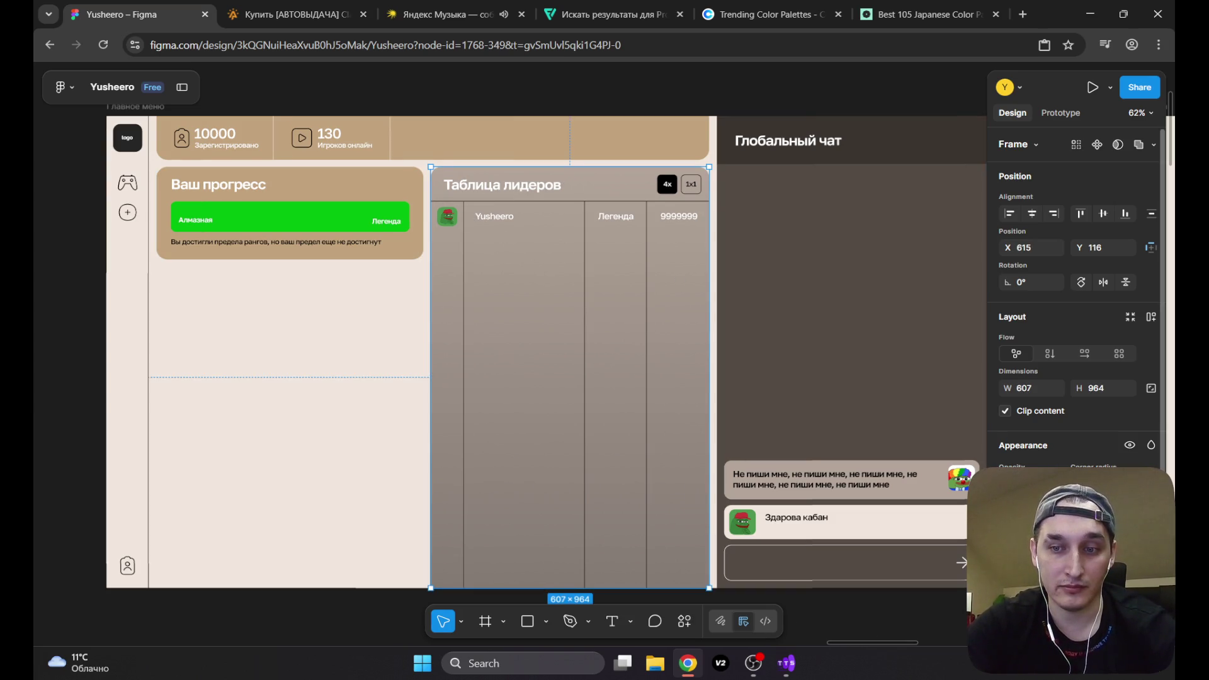
{"action": "left_click", "coordinate": [1008, 522]}
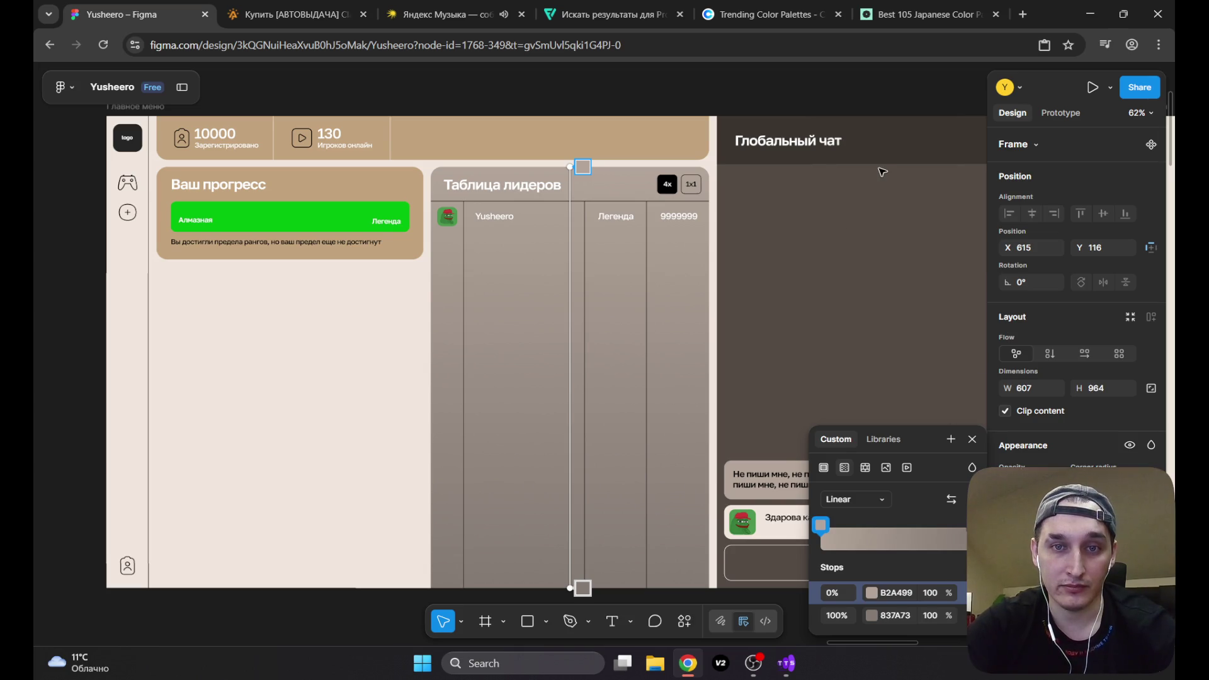
{"action": "key", "text": "Escape"}
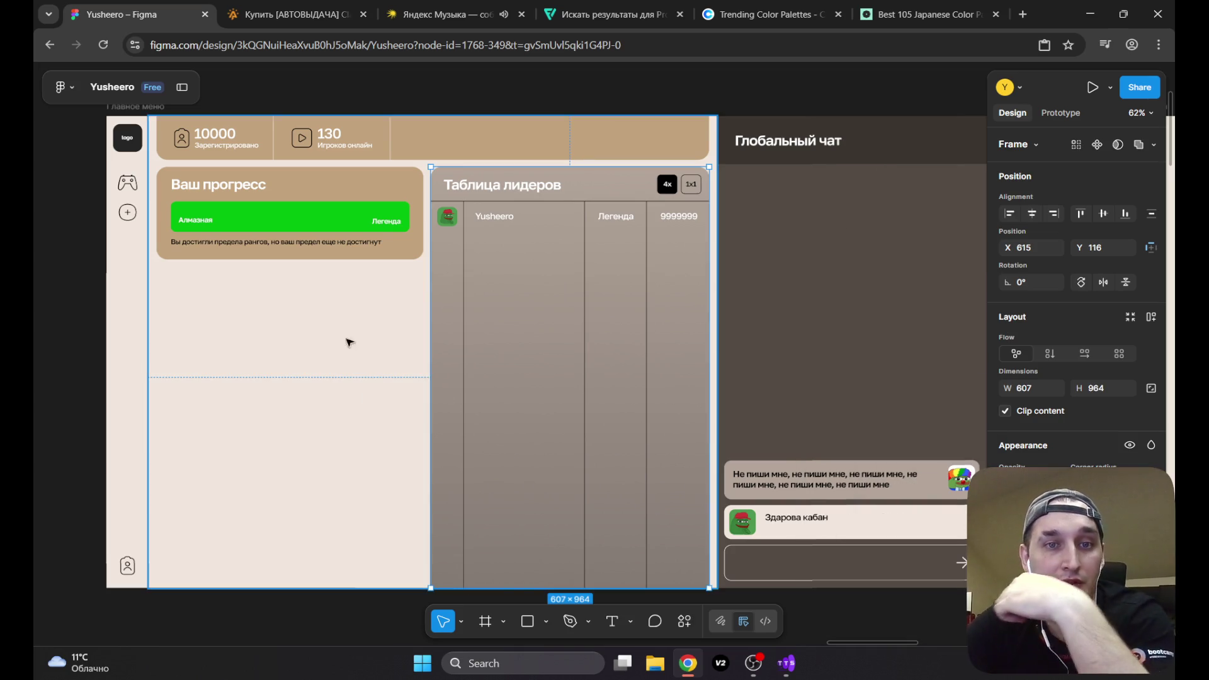
{"action": "left_click", "coordinate": [305, 371]}
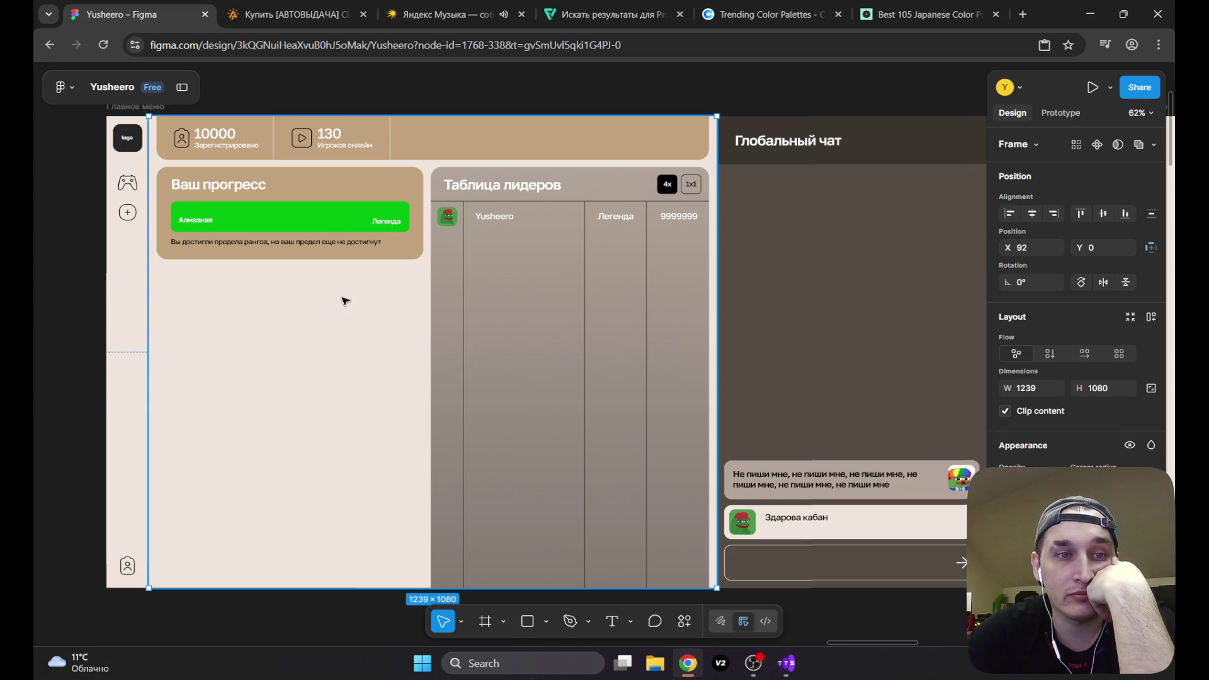
{"action": "left_click", "coordinate": [43, 165]}
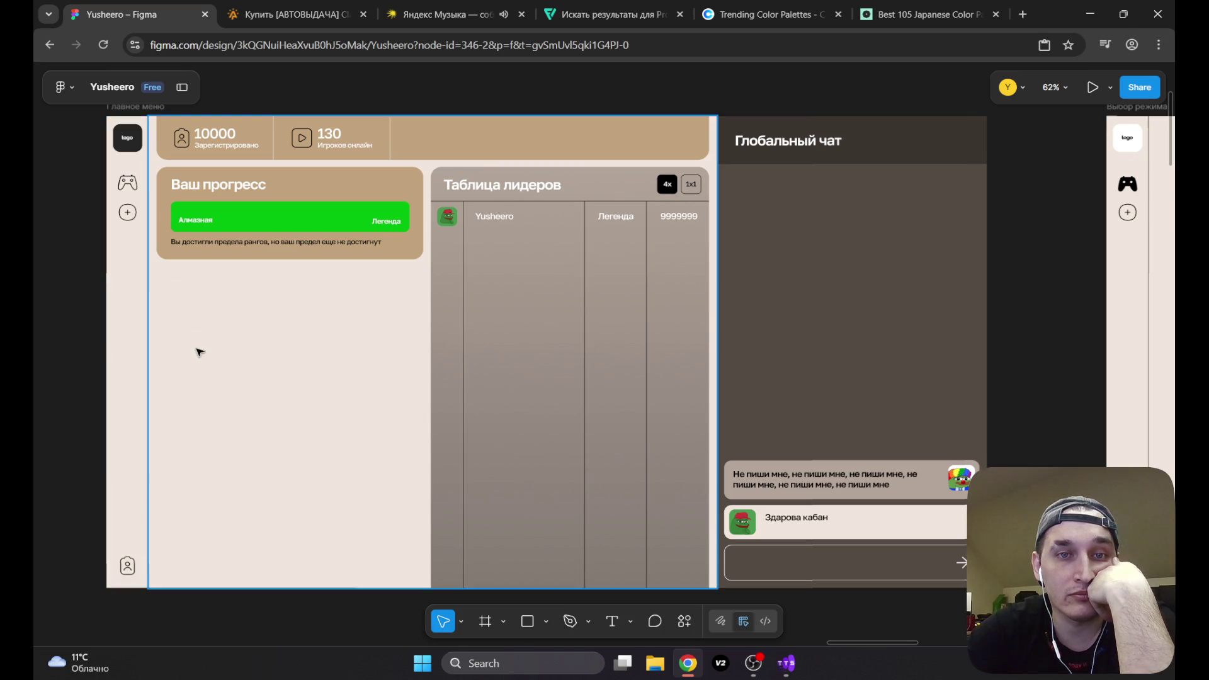
{"action": "left_click", "coordinate": [747, 666]}
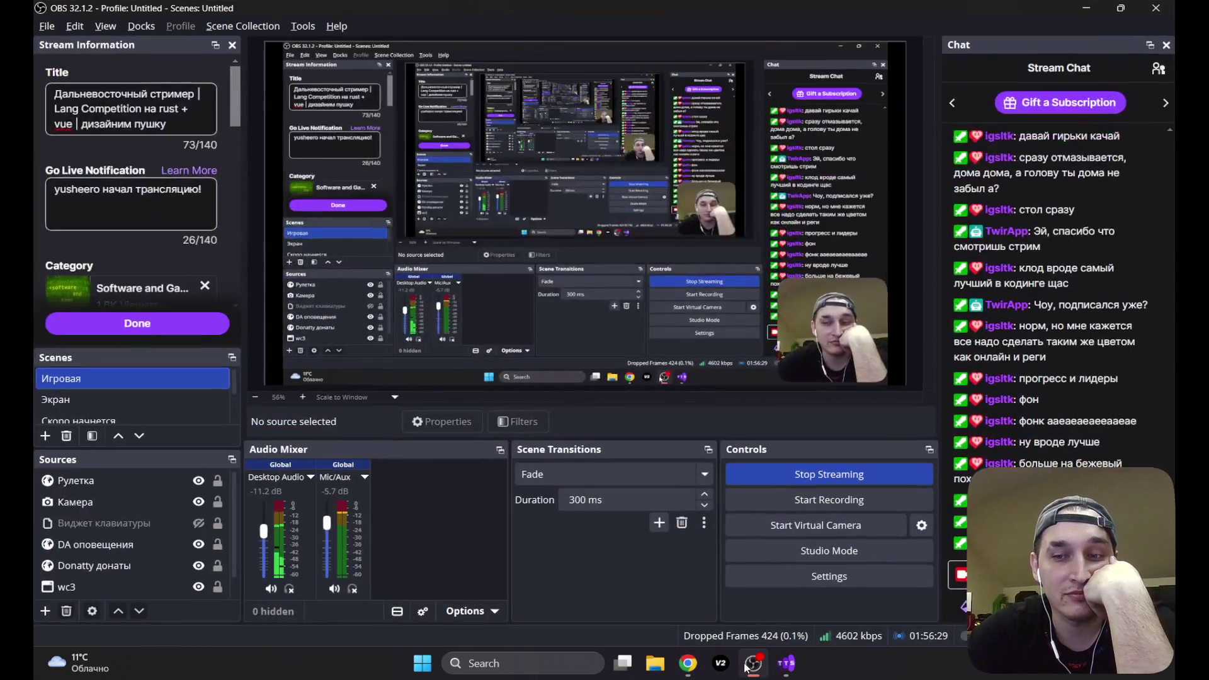
{"action": "left_click", "coordinate": [747, 666]}
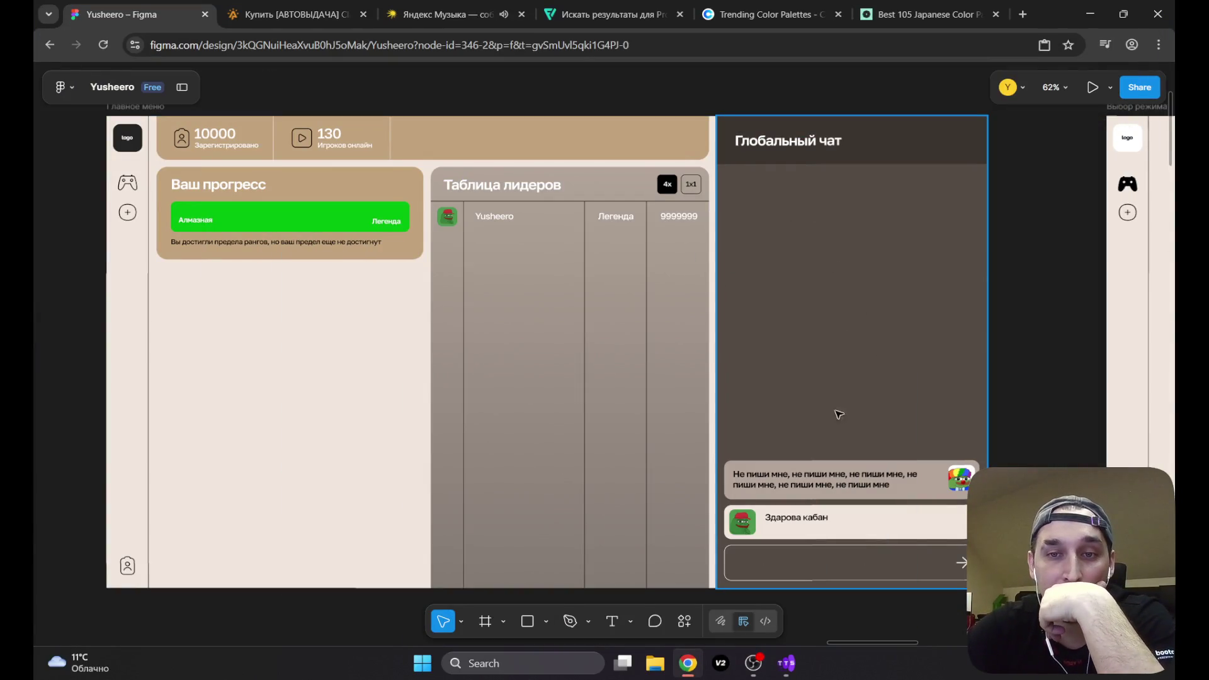
{"action": "left_click", "coordinate": [872, 265]}
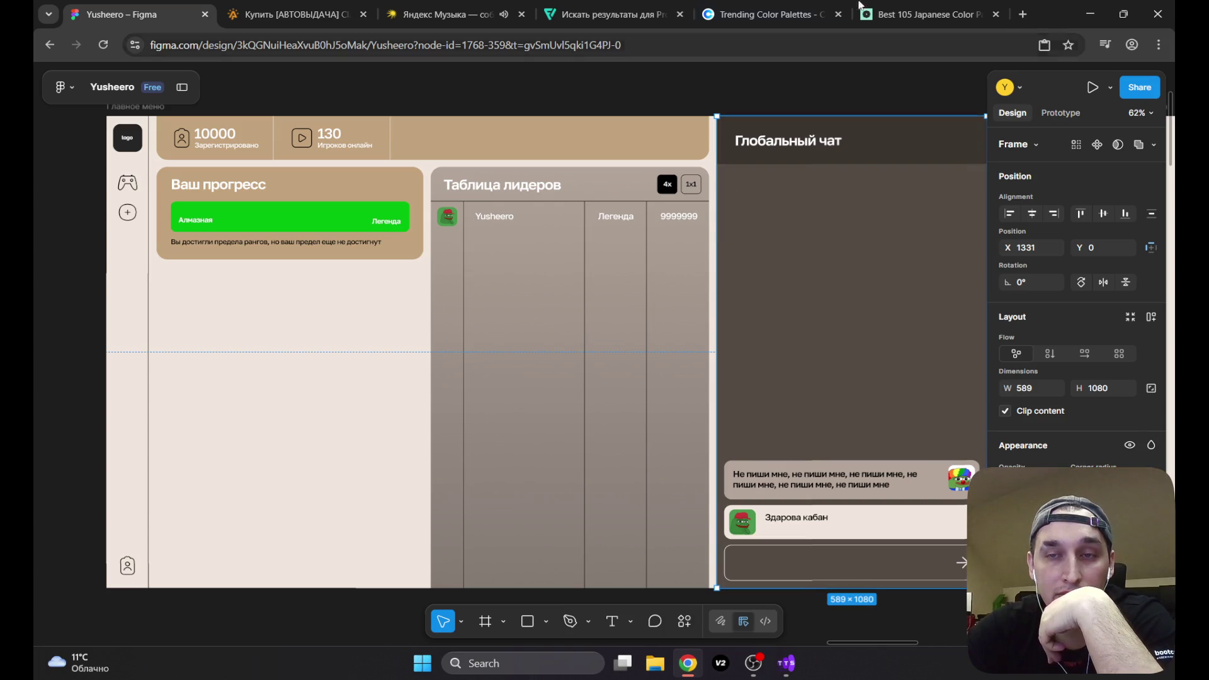
Step: Copy #8D7D6F from the palette and paste it into the Глобальный чат panel's fill hex
{"action": "left_click", "coordinate": [920, 14]}
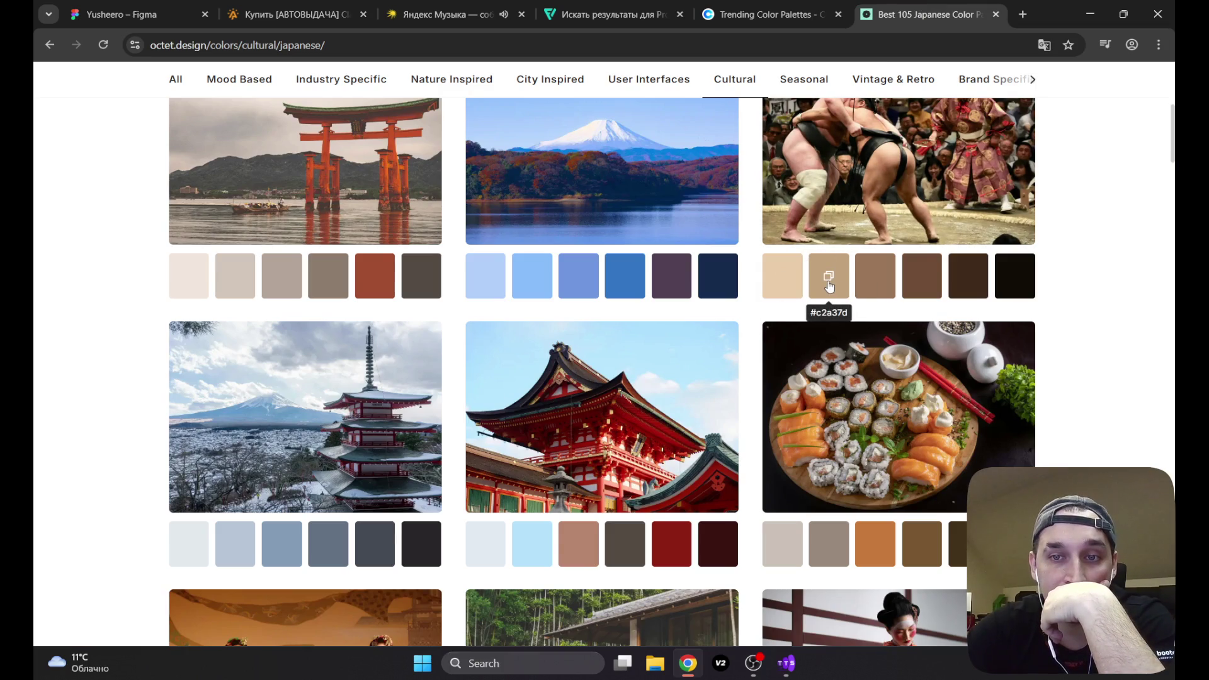
{"action": "mouse_move", "coordinate": [785, 284]}
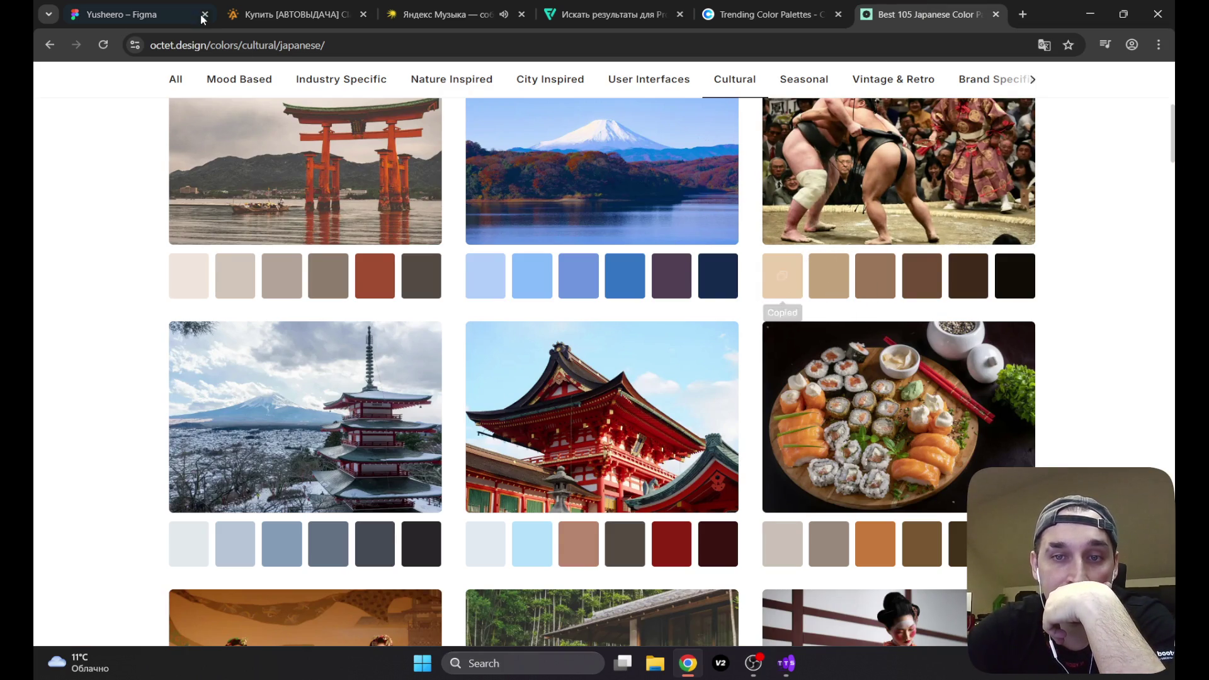
{"action": "left_click", "coordinate": [178, 11]}
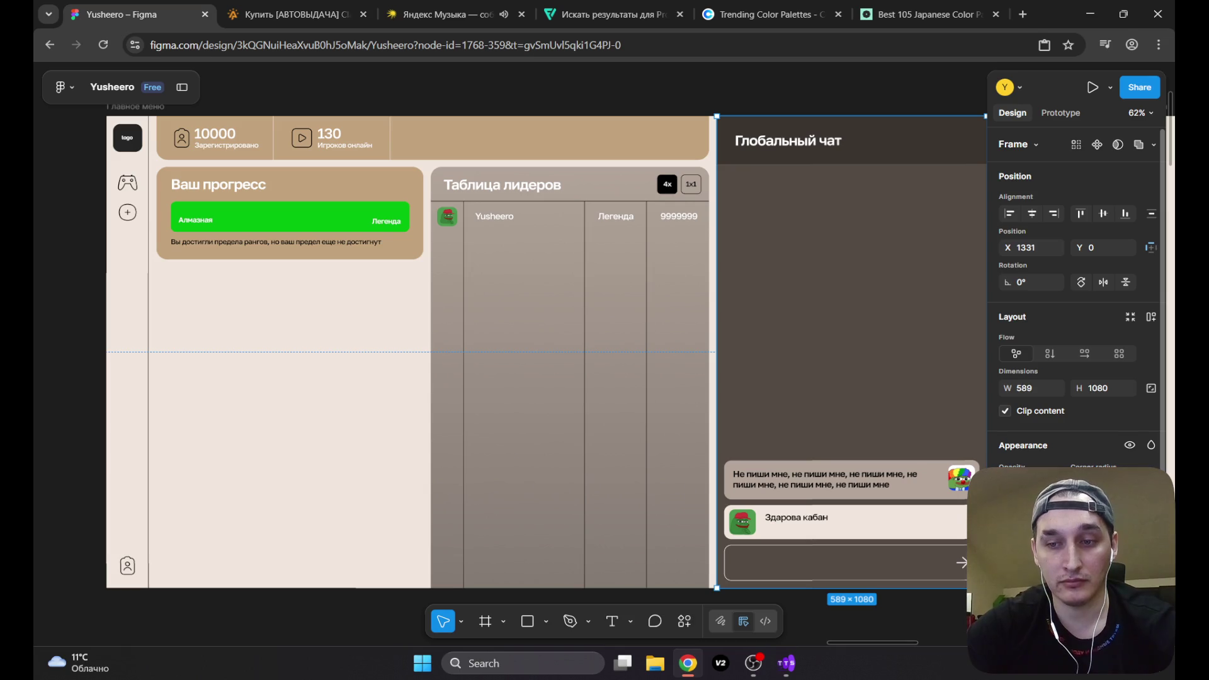
{"action": "key", "text": "ctrl+z"}
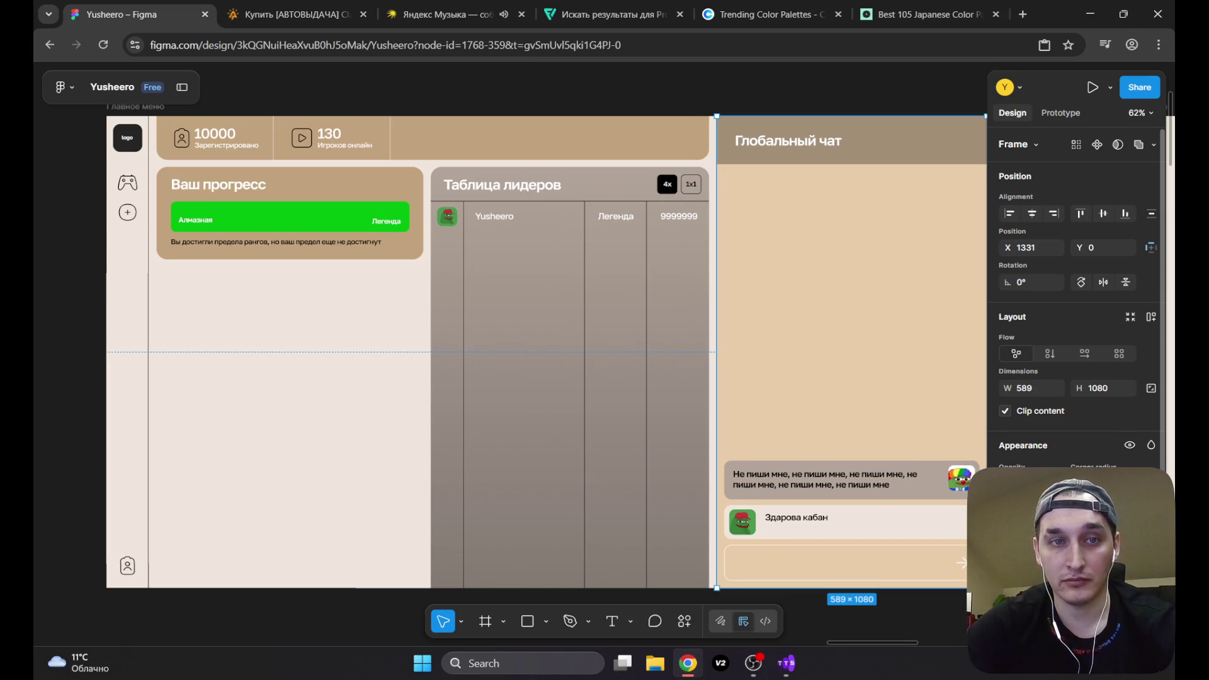
{"action": "left_click", "coordinate": [920, 14]}
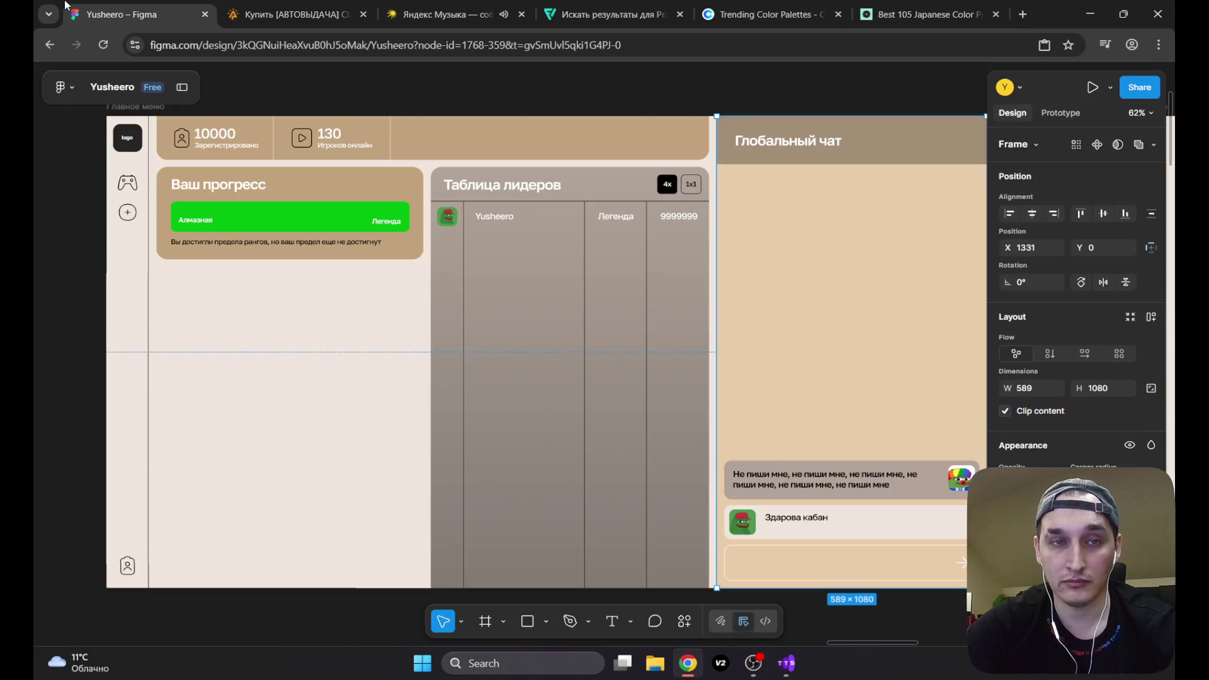
{"action": "left_click", "coordinate": [126, 14]}
{"action": "type", "text": "#8D7D6F"}
{"action": "key", "text": "Return"}
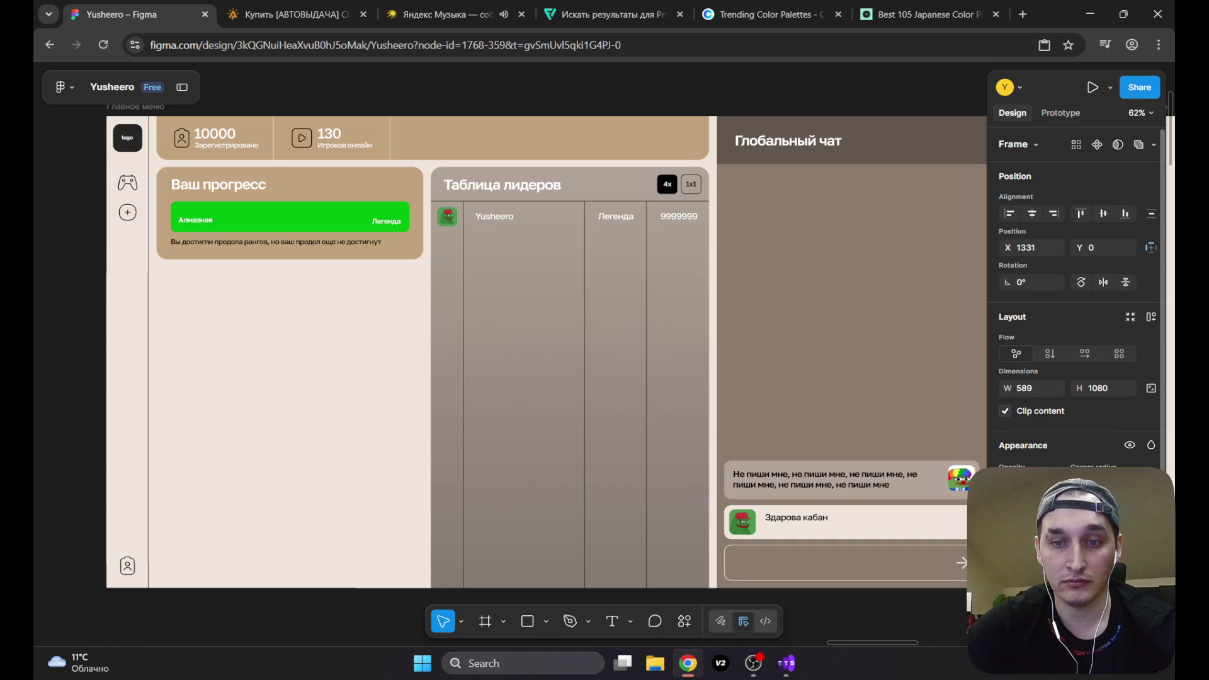
{"action": "key", "text": "ctrl+v"}
{"action": "key", "text": "Return"}
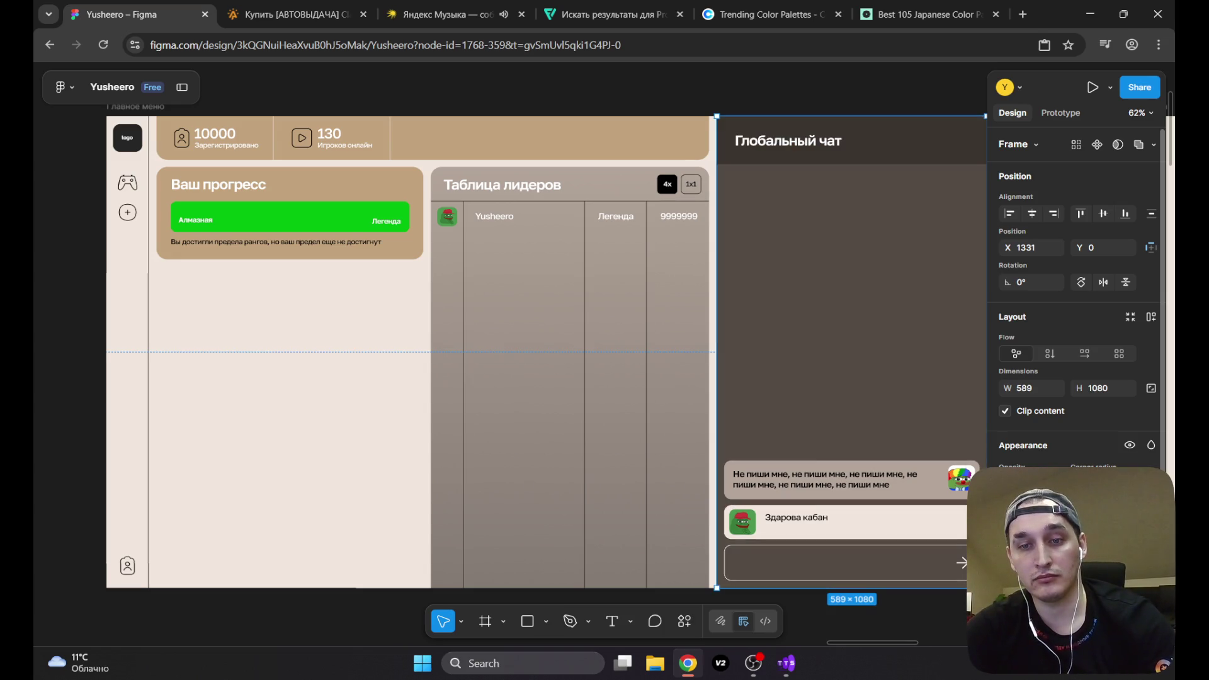
{"action": "key", "text": "ctrl+v"}
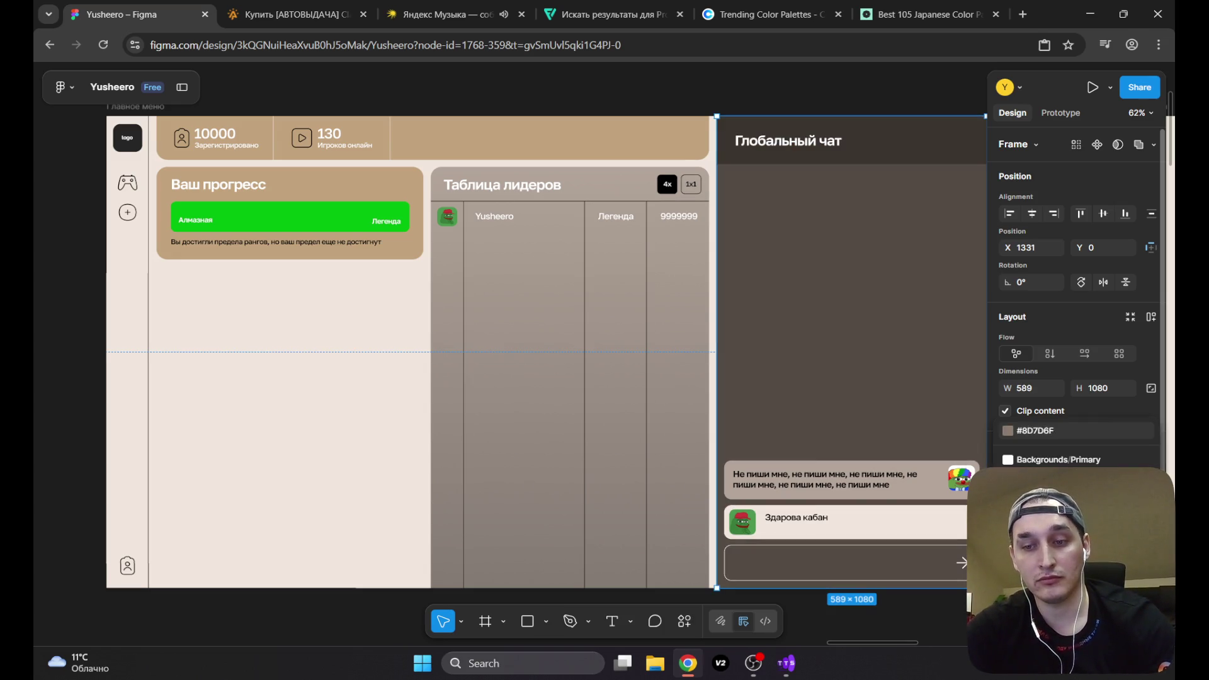
{"action": "key", "text": "Return"}
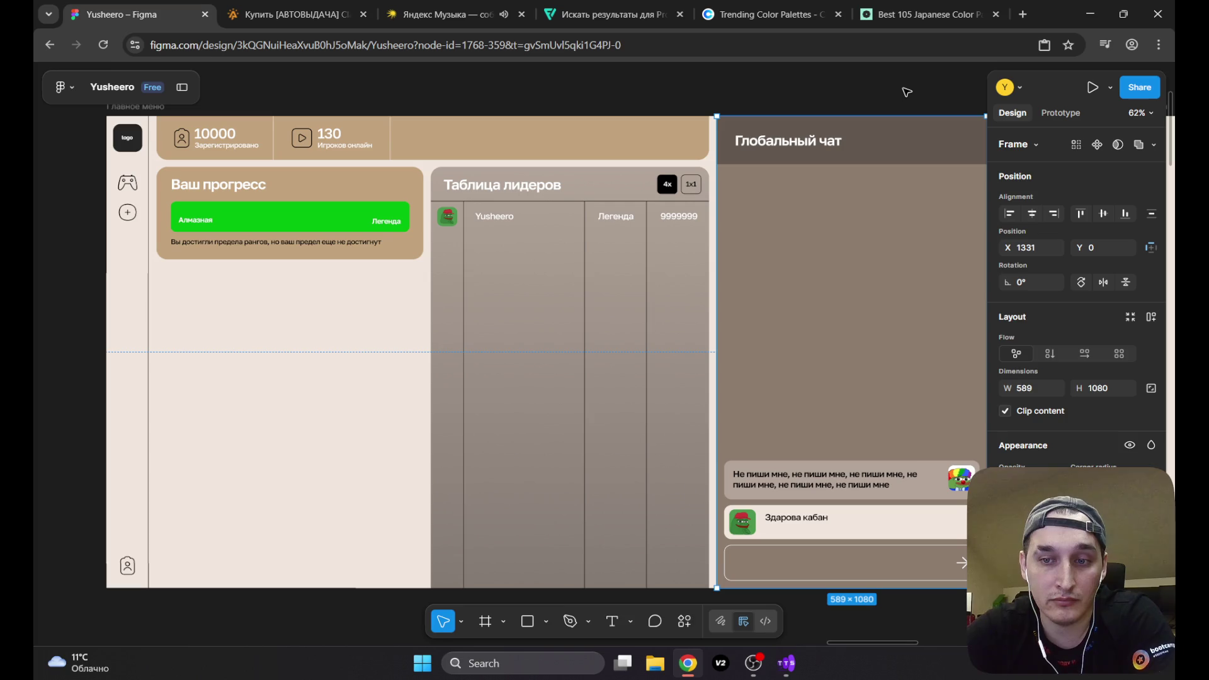
{"action": "key", "text": "ctrl+z"}
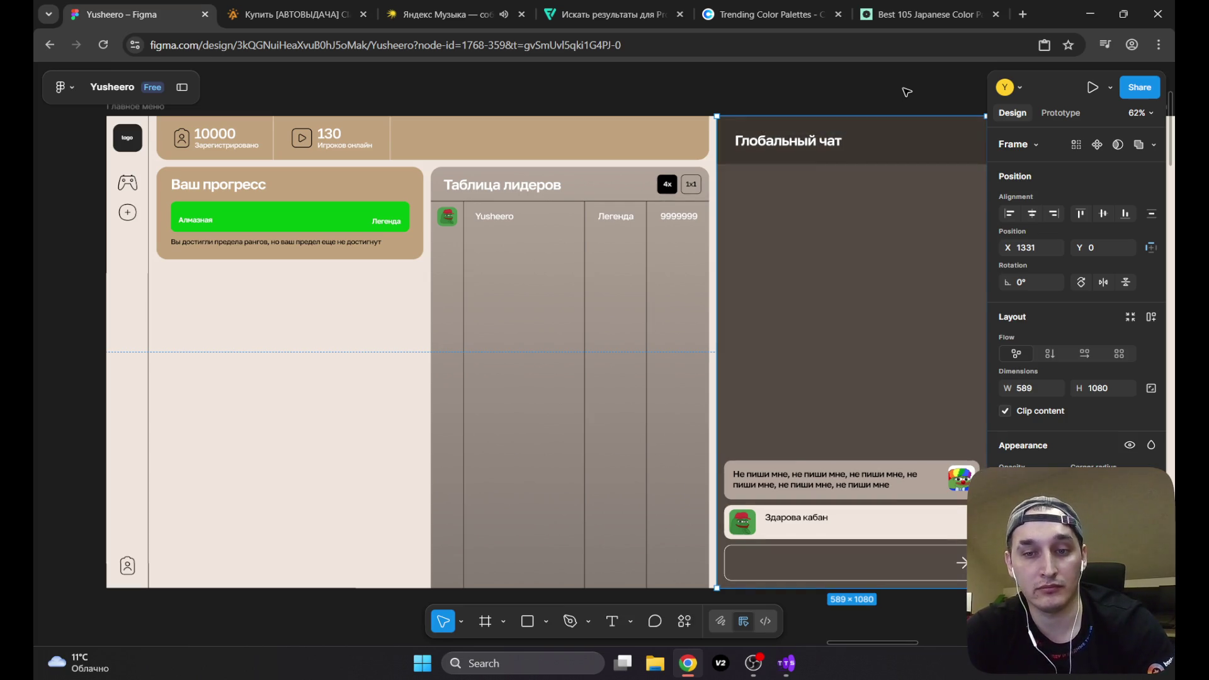
{"action": "left_click", "coordinate": [833, 78]}
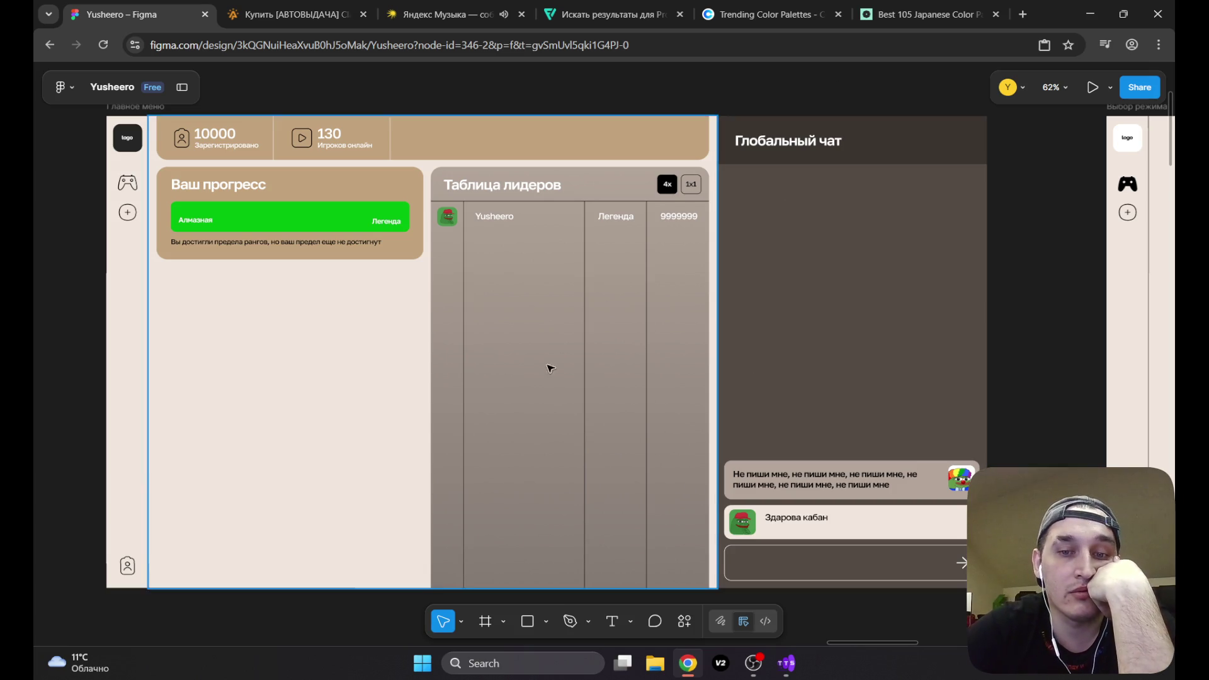
{"action": "left_click", "coordinate": [749, 669]}
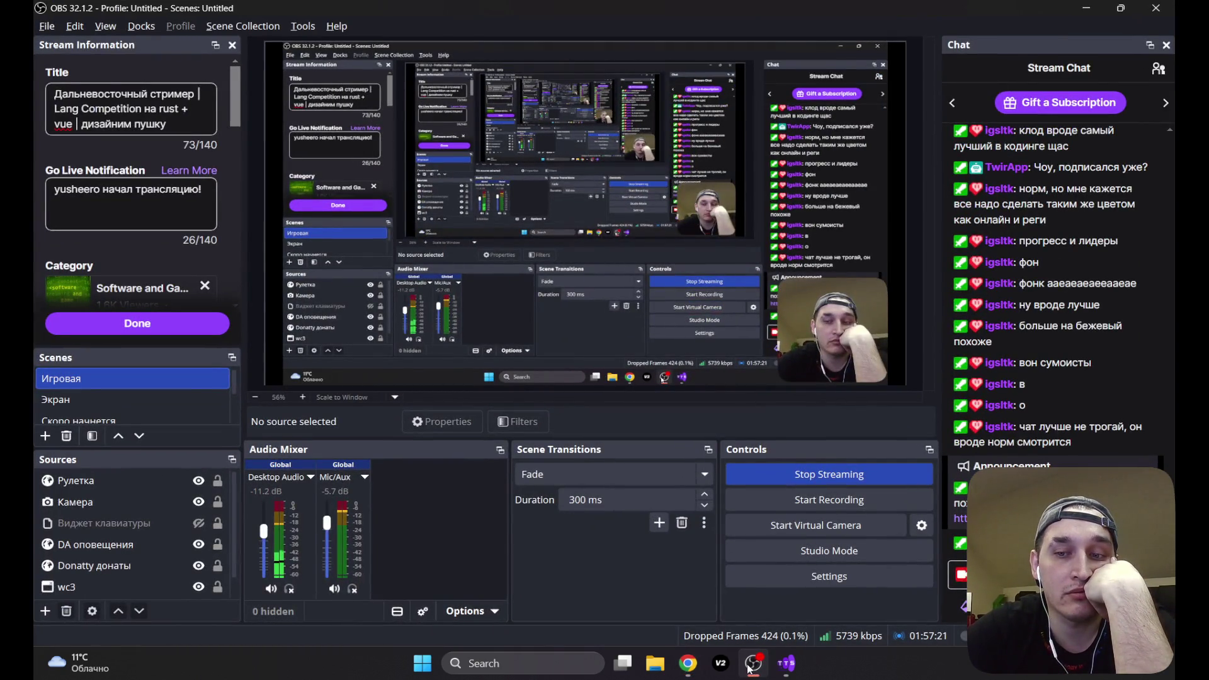
{"action": "left_click", "coordinate": [750, 669]}
{"action": "left_click", "coordinate": [761, 376]}
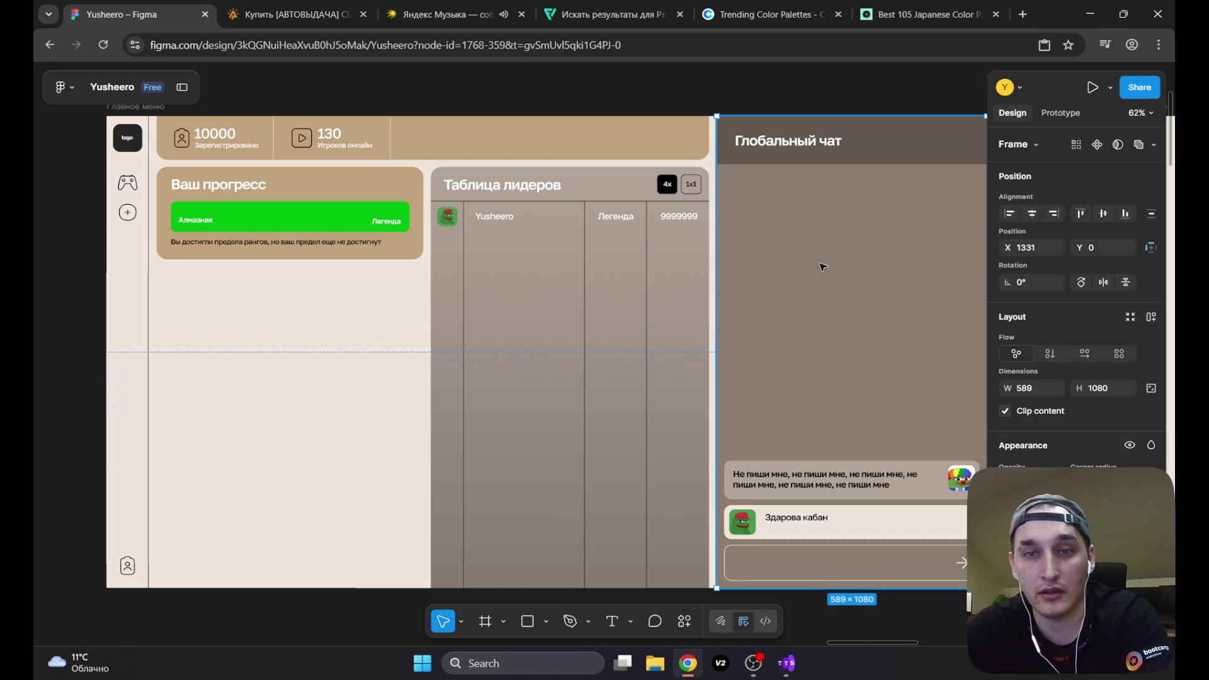
{"action": "left_click", "coordinate": [908, 99]}
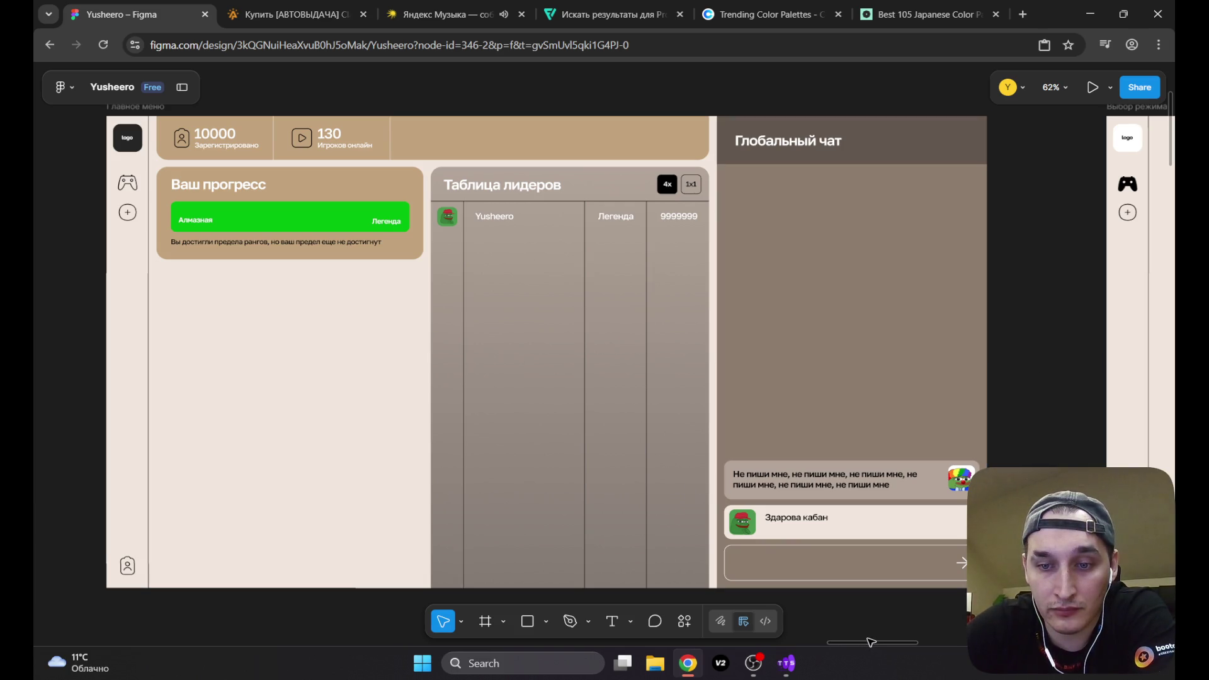
Step: Scroll the canvas to the Выбор режима screen and select the Тренировка card's gradient fill
{"action": "mouse_move", "coordinate": [864, 643]}
{"action": "left_mouse_down"}
{"action": "mouse_move", "coordinate": [918, 643]}
{"action": "mouse_move", "coordinate": [850, 642]}
{"action": "left_mouse_up"}
{"action": "left_click", "coordinate": [827, 151]}
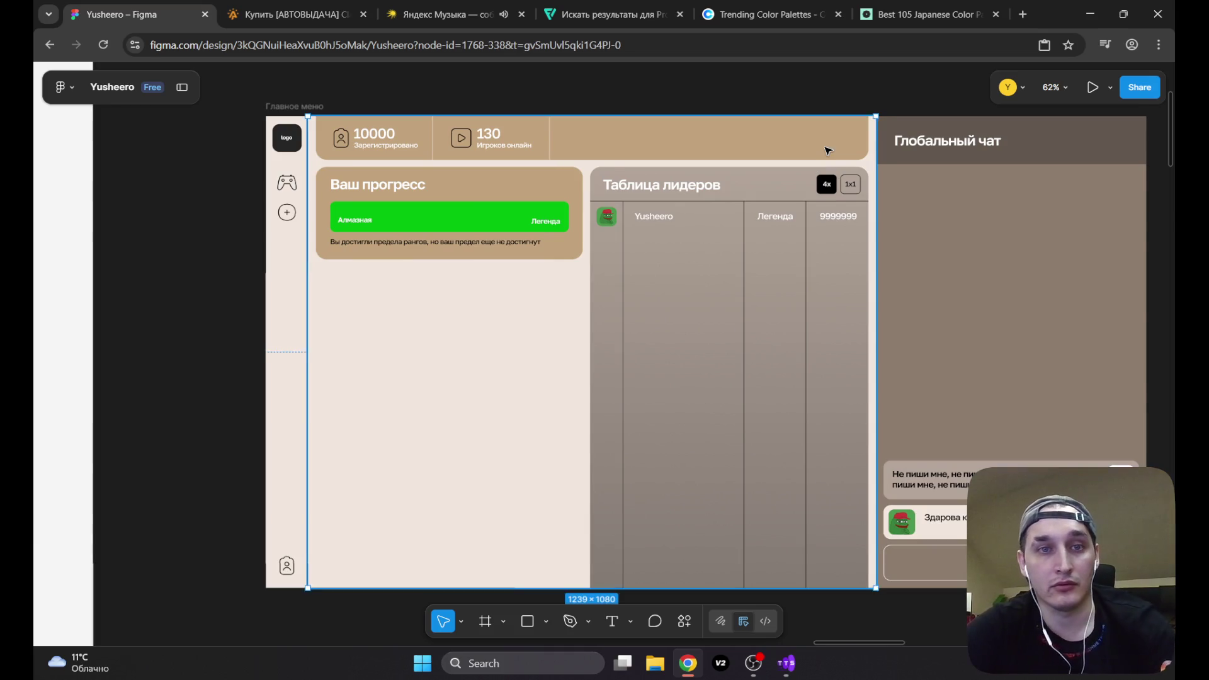
{"action": "left_click", "coordinate": [491, 138]}
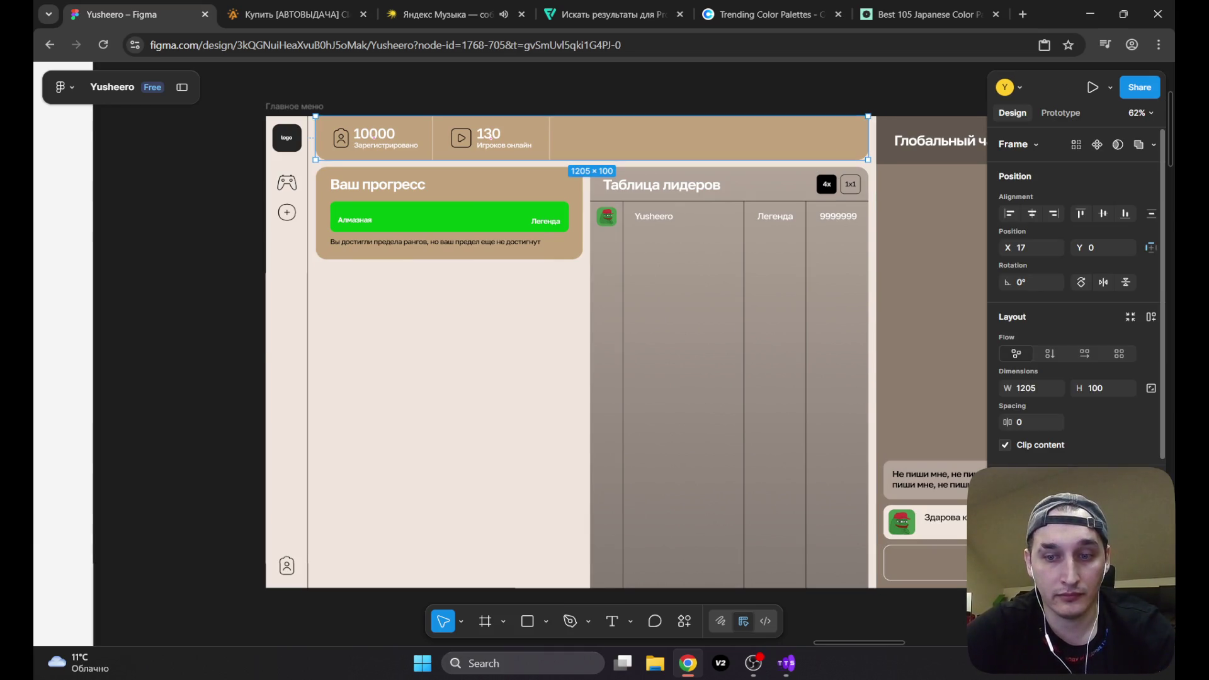
{"action": "left_click_drag", "start_coordinate": [897, 643], "coordinate": [912, 644]}
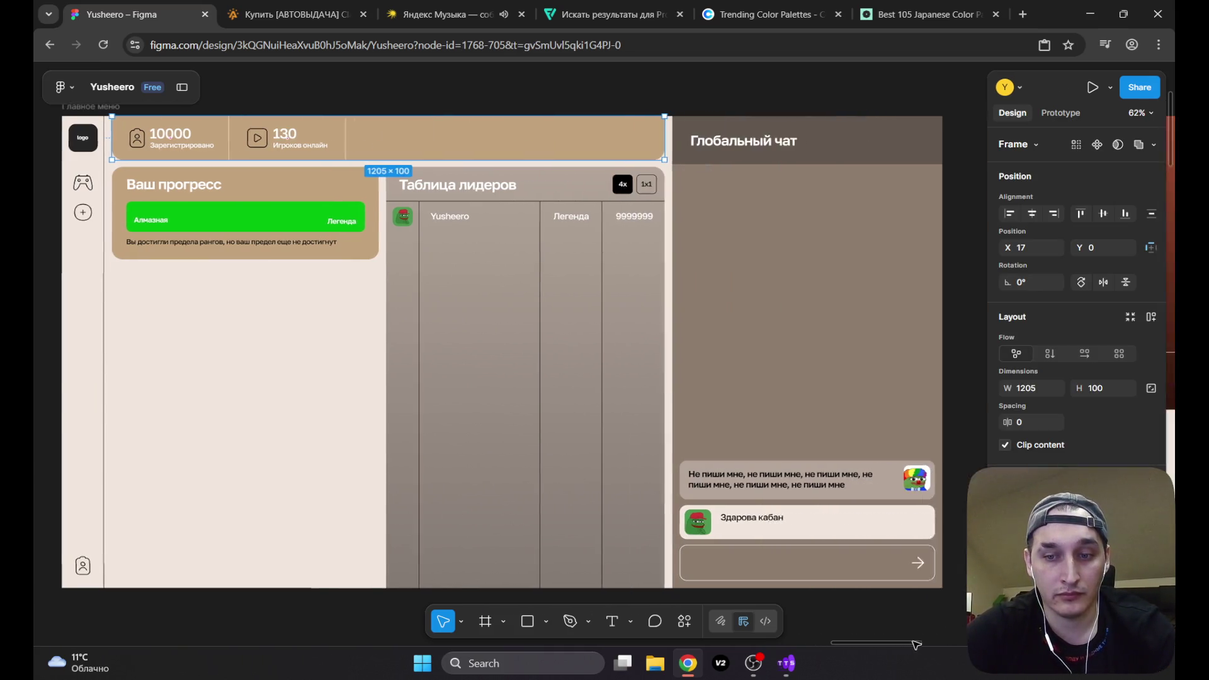
{"action": "scroll", "coordinate": [445, 227], "scroll_direction": "right", "scroll_amount": 10}
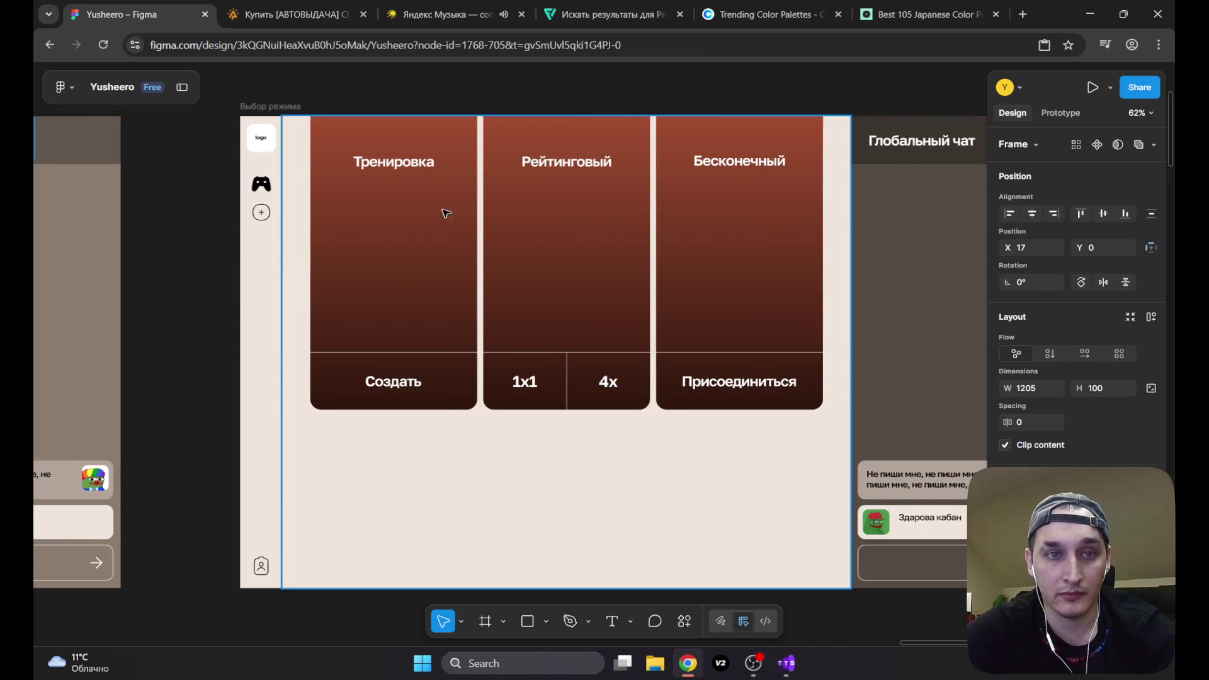
{"action": "left_click", "coordinate": [466, 207]}
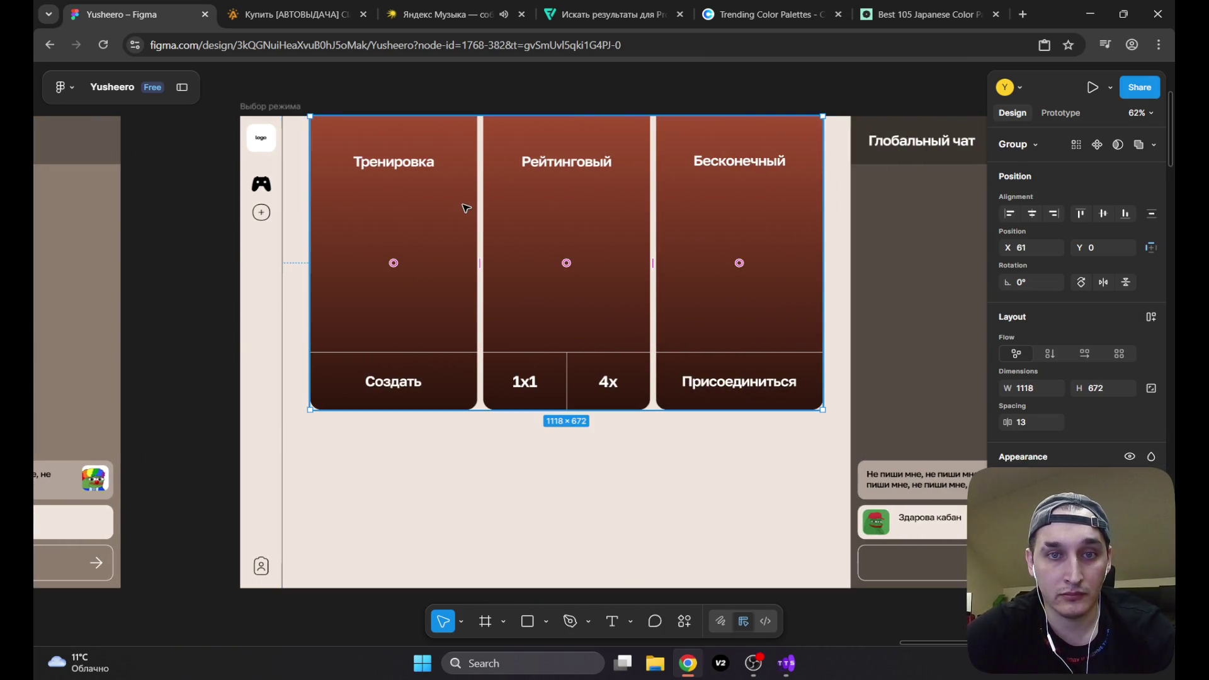
{"action": "double_click", "coordinate": [437, 211]}
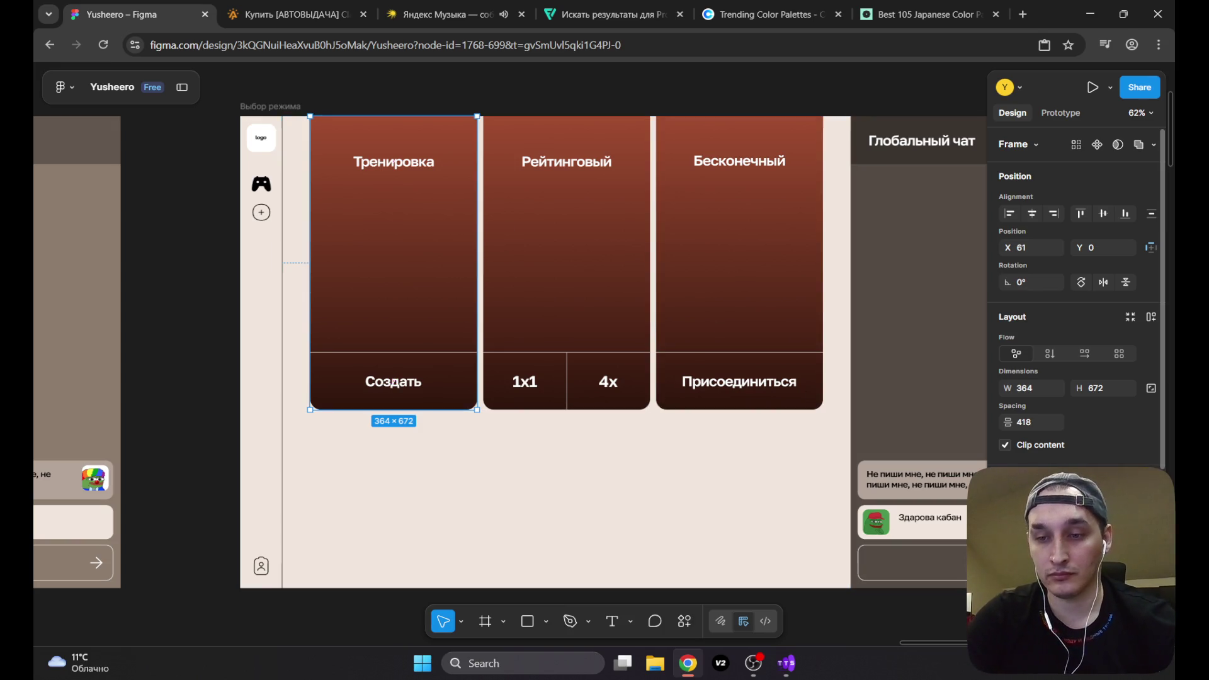
{"action": "left_click", "coordinate": [1008, 563]}
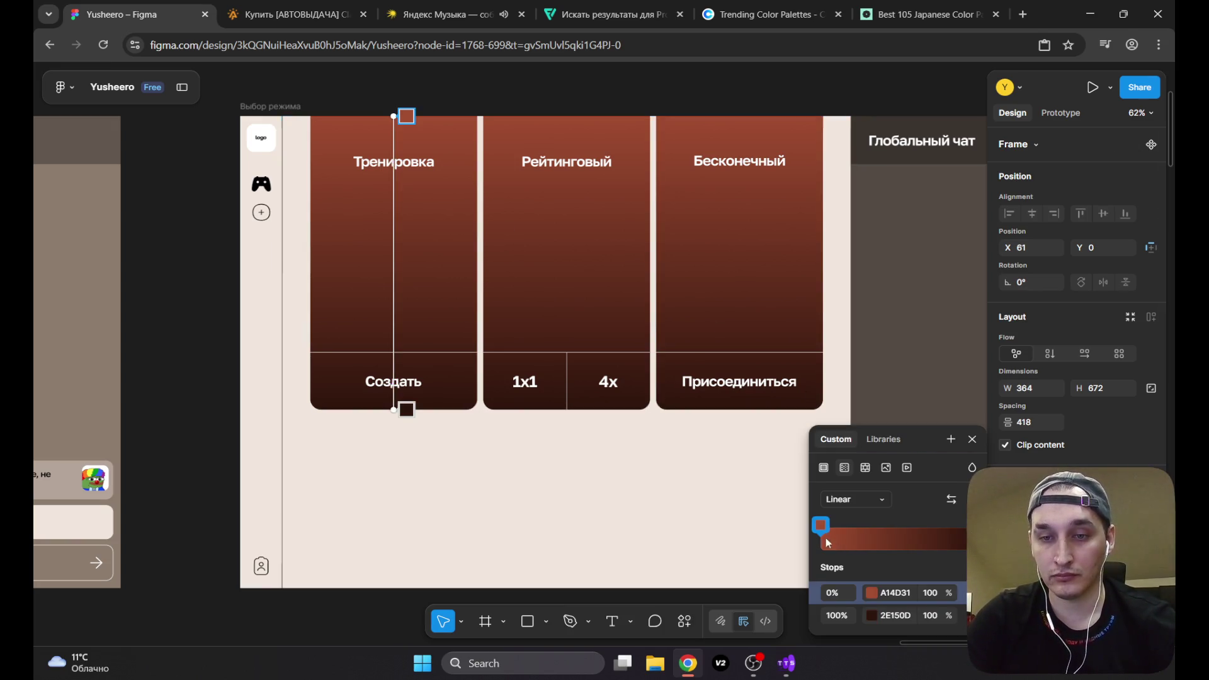
Step: Set both Тренировка gradient stops to the pasted grey-brown, darkening the end stop
{"action": "left_click", "coordinate": [889, 597]}
{"action": "type", "text": "#8d7d6f"}
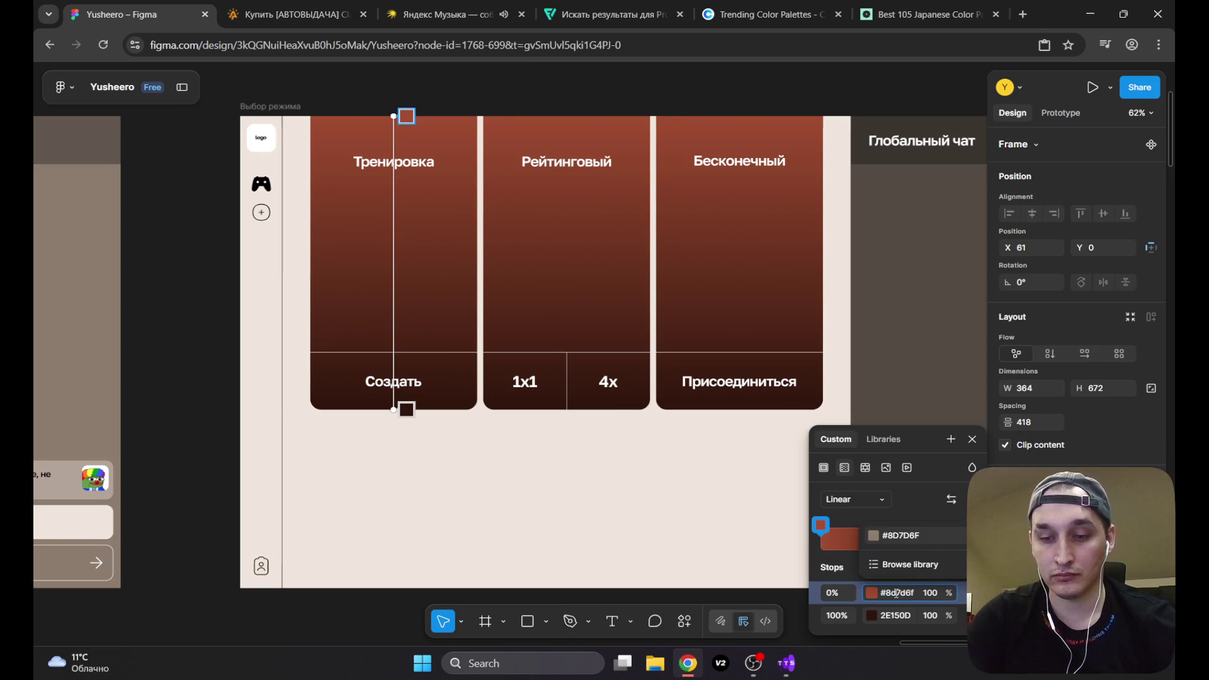
{"action": "key", "text": "Return"}
{"action": "left_click", "coordinate": [885, 618]}
{"action": "type", "text": "8D7D6F"}
{"action": "key", "text": "Return"}
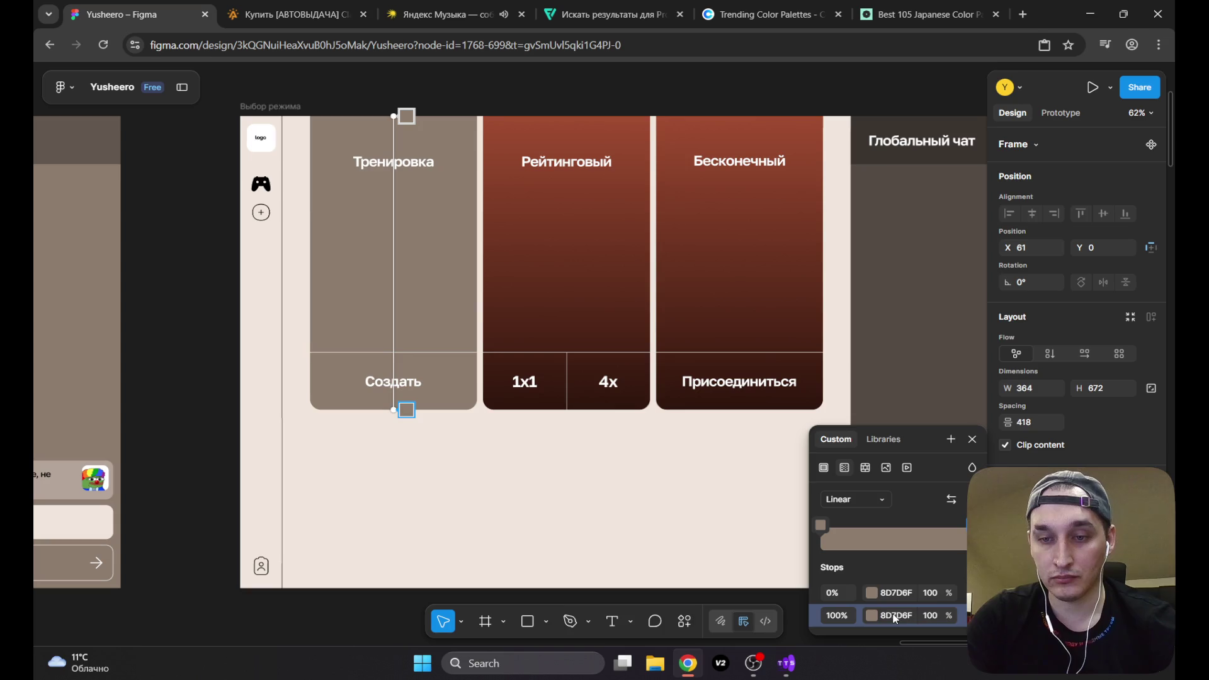
{"action": "left_click", "coordinate": [872, 616]}
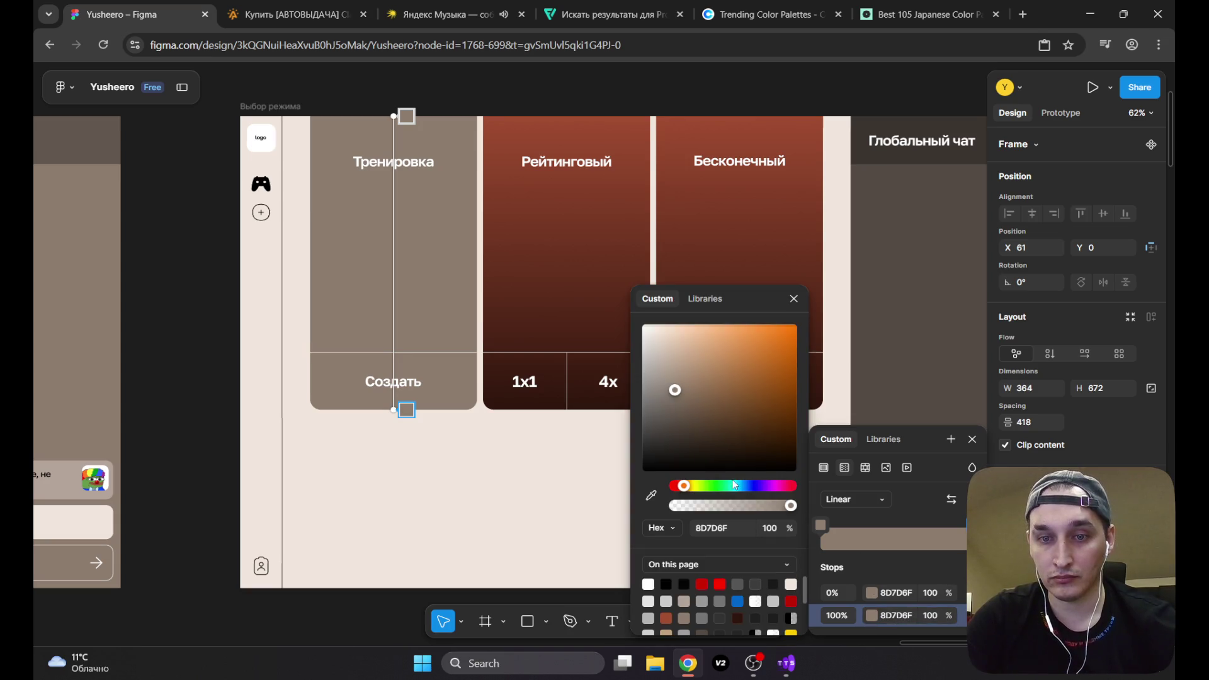
{"action": "left_click", "coordinate": [675, 422]}
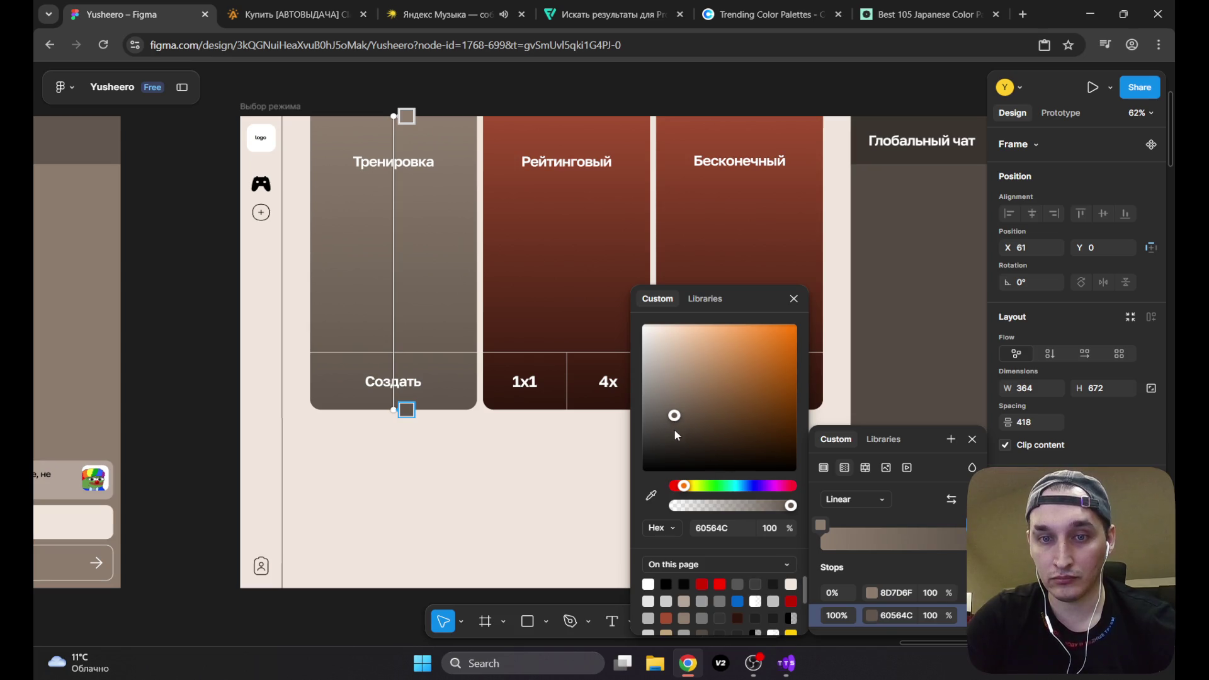
{"action": "left_click", "coordinate": [675, 431]}
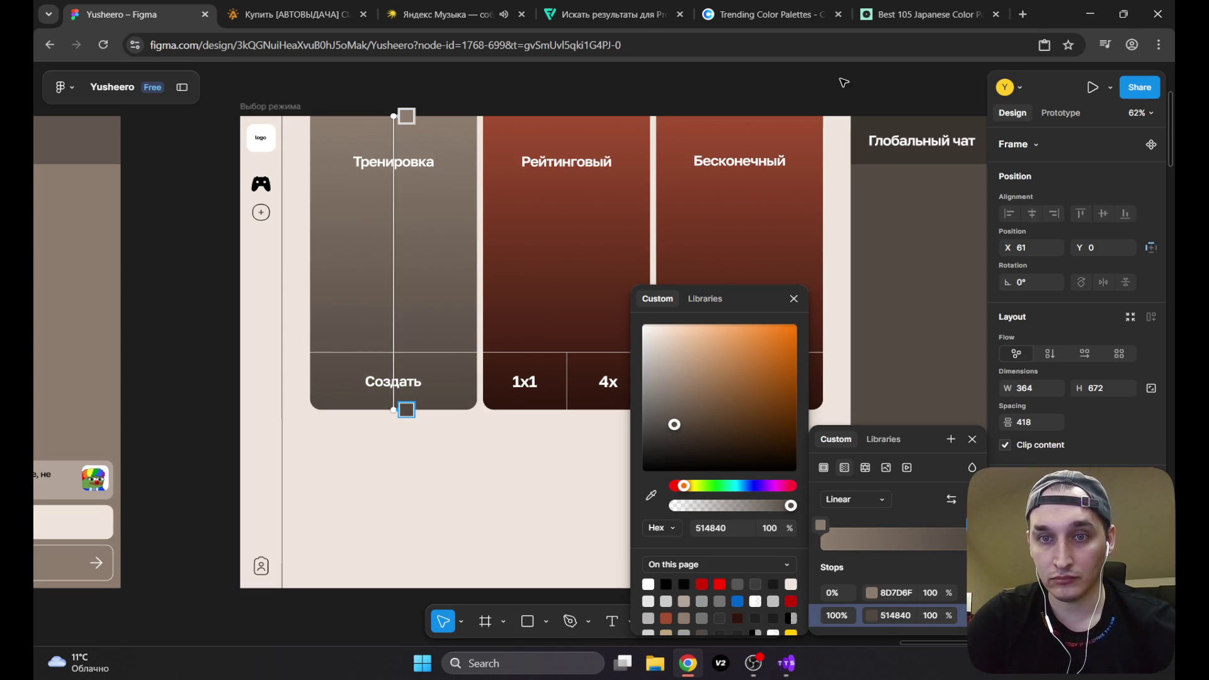
{"action": "key", "text": "Escape"}
{"action": "key", "text": "Escape"}
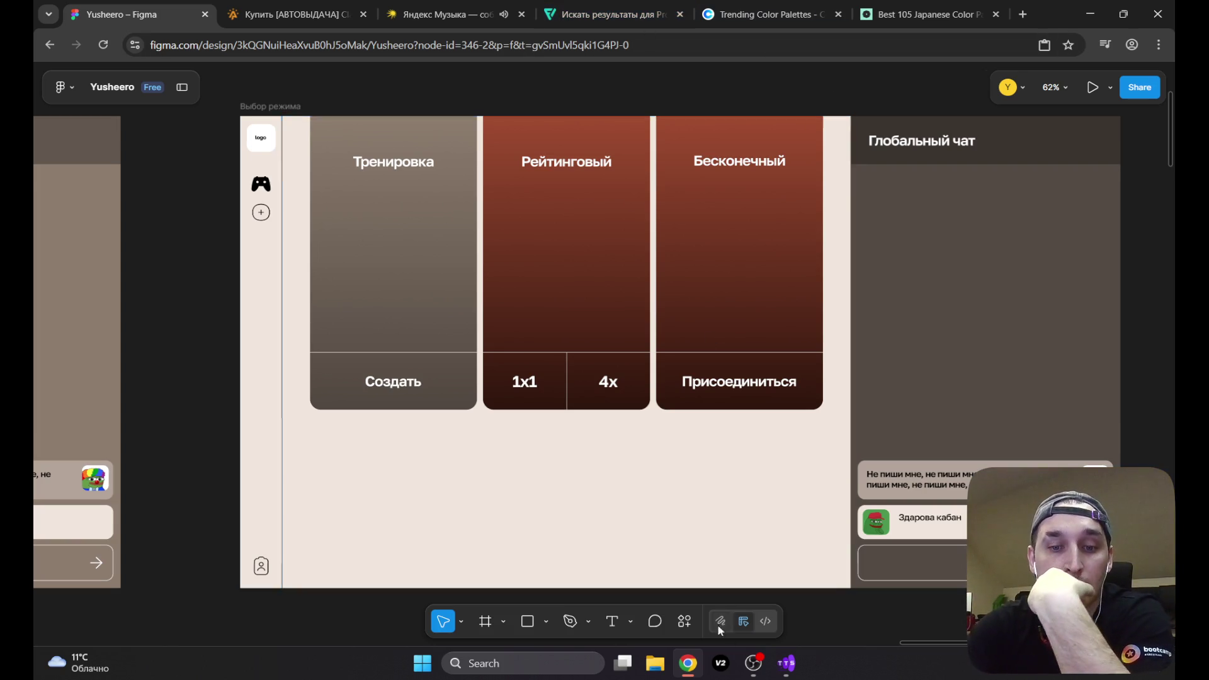
{"action": "left_click", "coordinate": [747, 664]}
Step: Hide OBS, check the palettes page, and select the Бесконечный card inside the mode group
{"action": "left_click", "coordinate": [747, 664]}
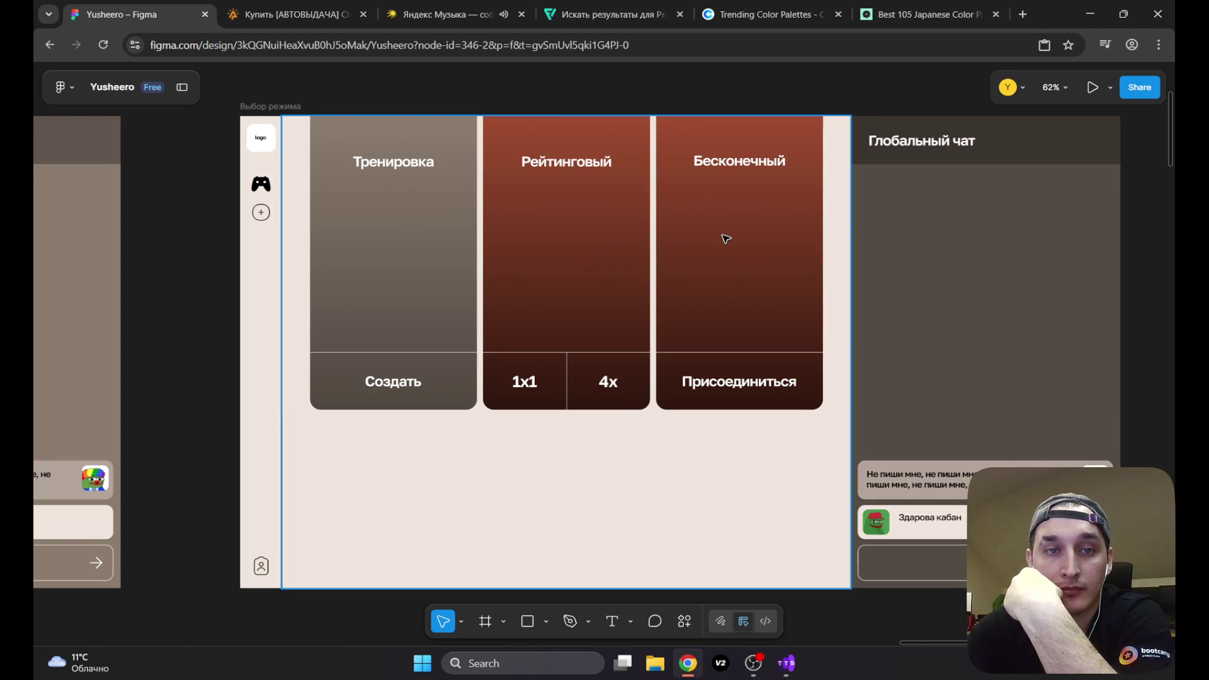
{"action": "left_click", "coordinate": [877, 5]}
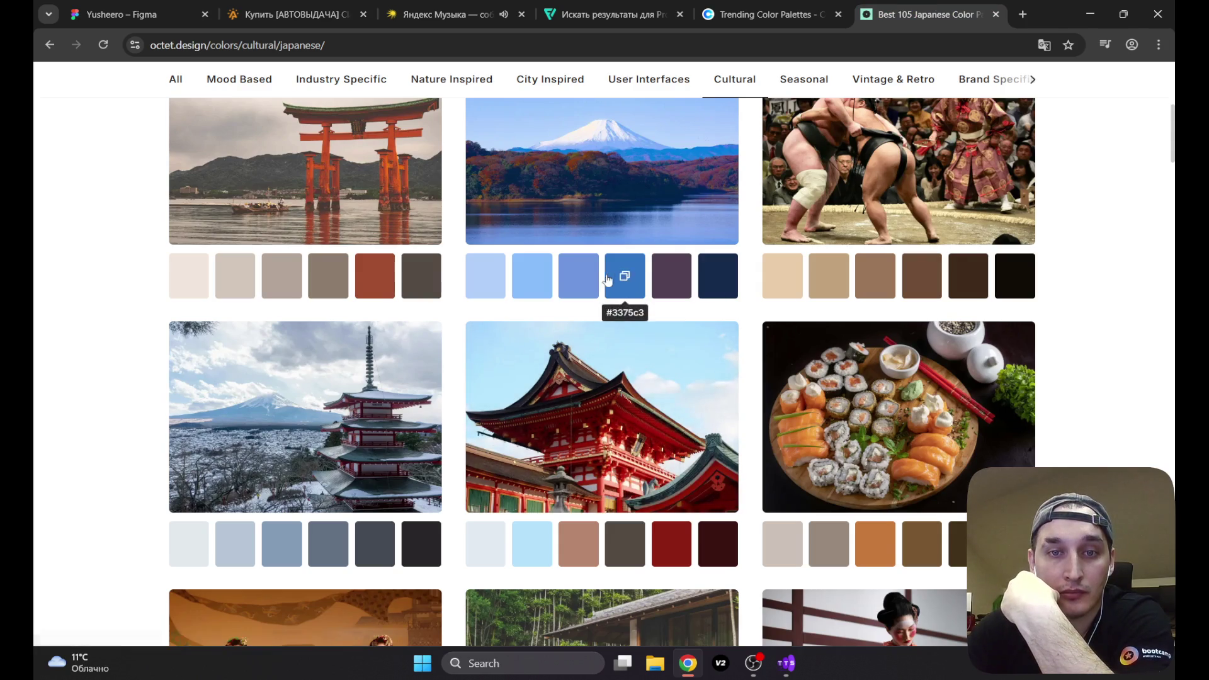
{"action": "left_click", "coordinate": [132, 14]}
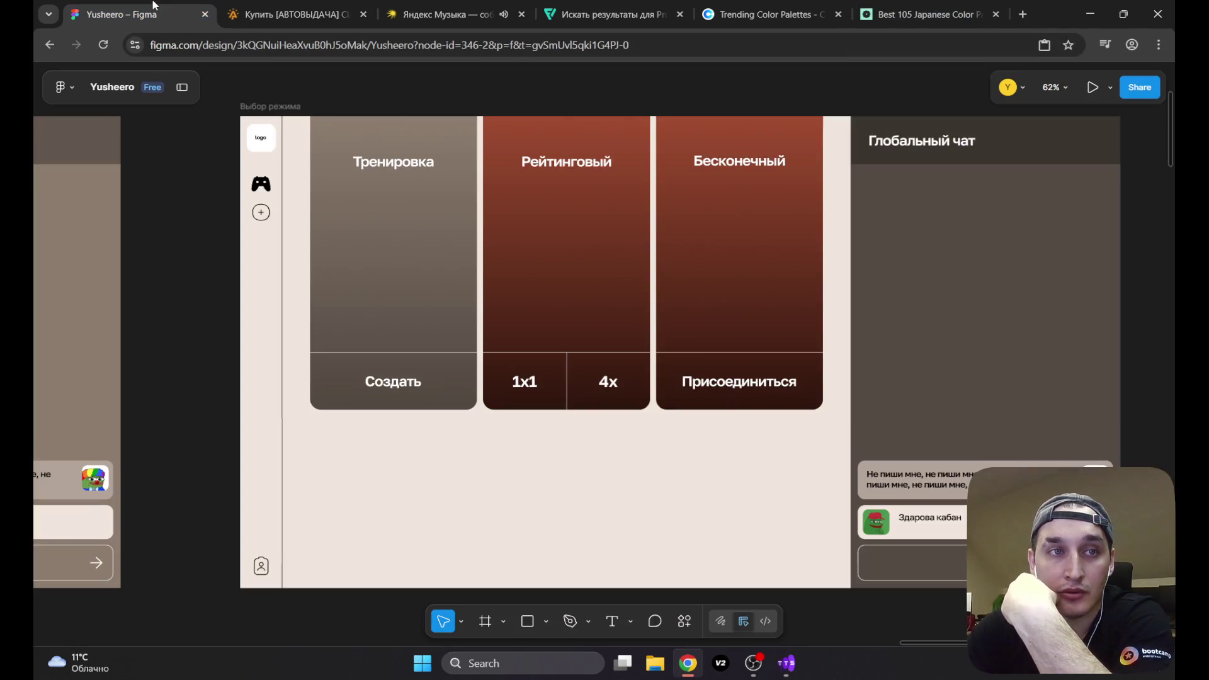
{"action": "left_click", "coordinate": [711, 288]}
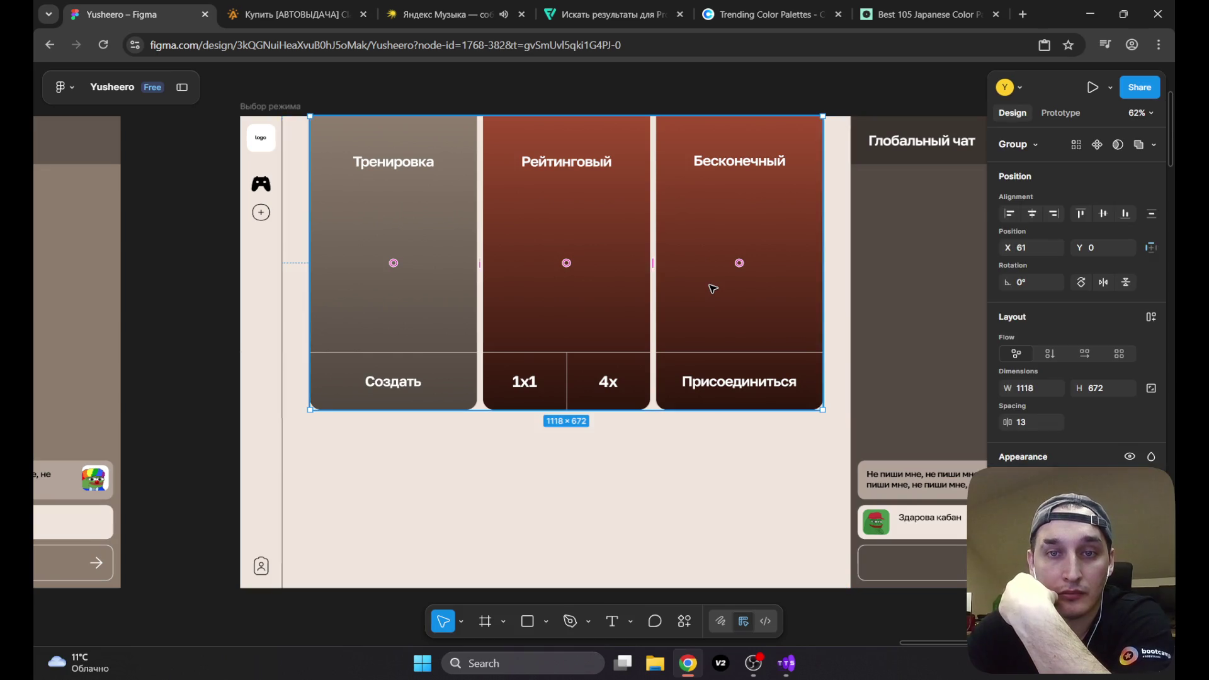
{"action": "double_click", "coordinate": [711, 287]}
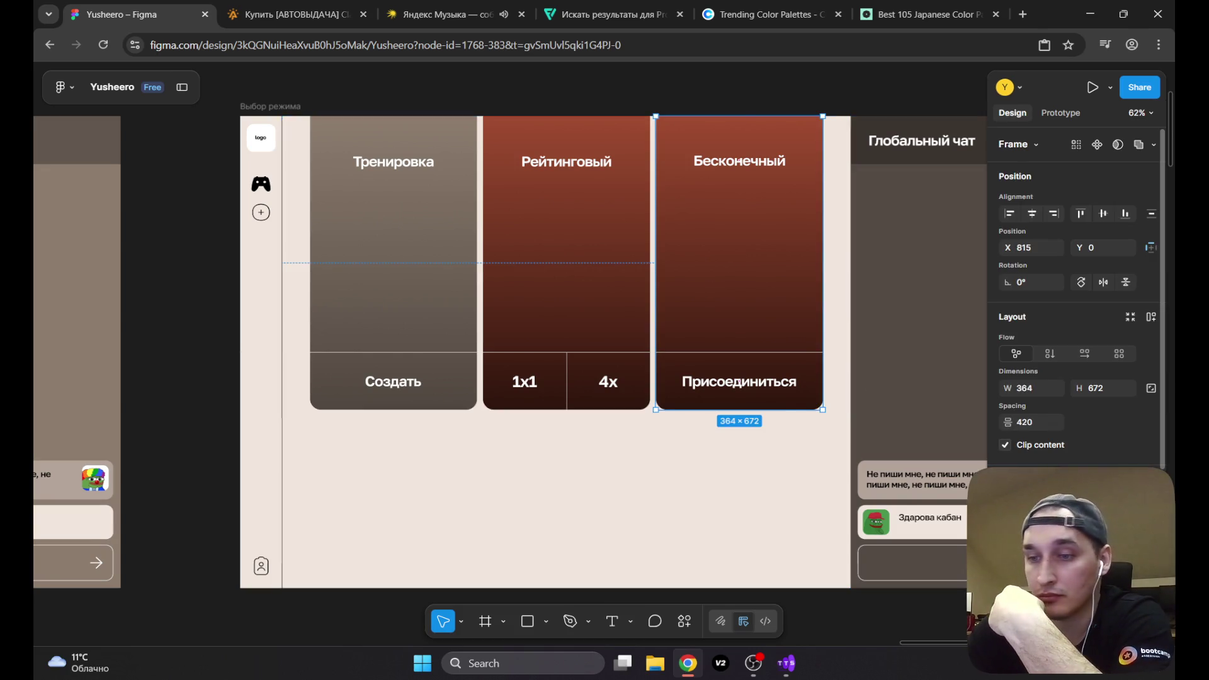
Step: Set the Бесконечный card's gradient start colour to 6F96DF
{"action": "left_click", "coordinate": [1007, 567]}
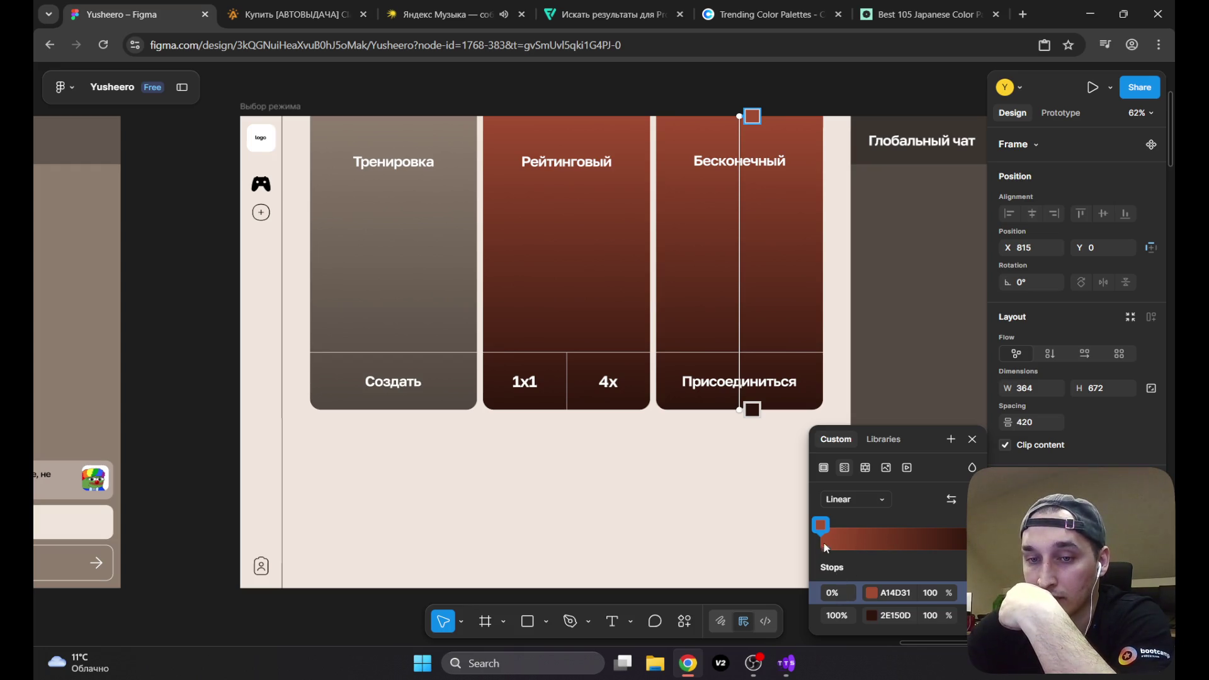
{"action": "left_click", "coordinate": [900, 593]}
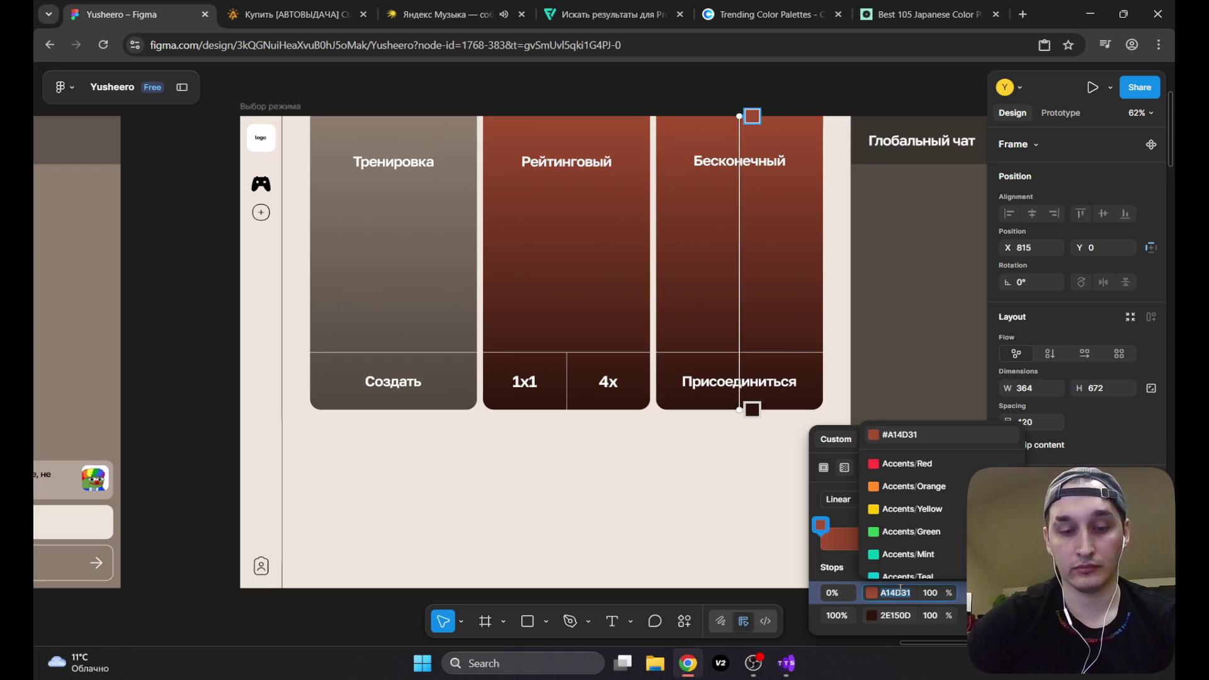
{"action": "type", "text": "6F96DF"}
{"action": "key", "text": "Return"}
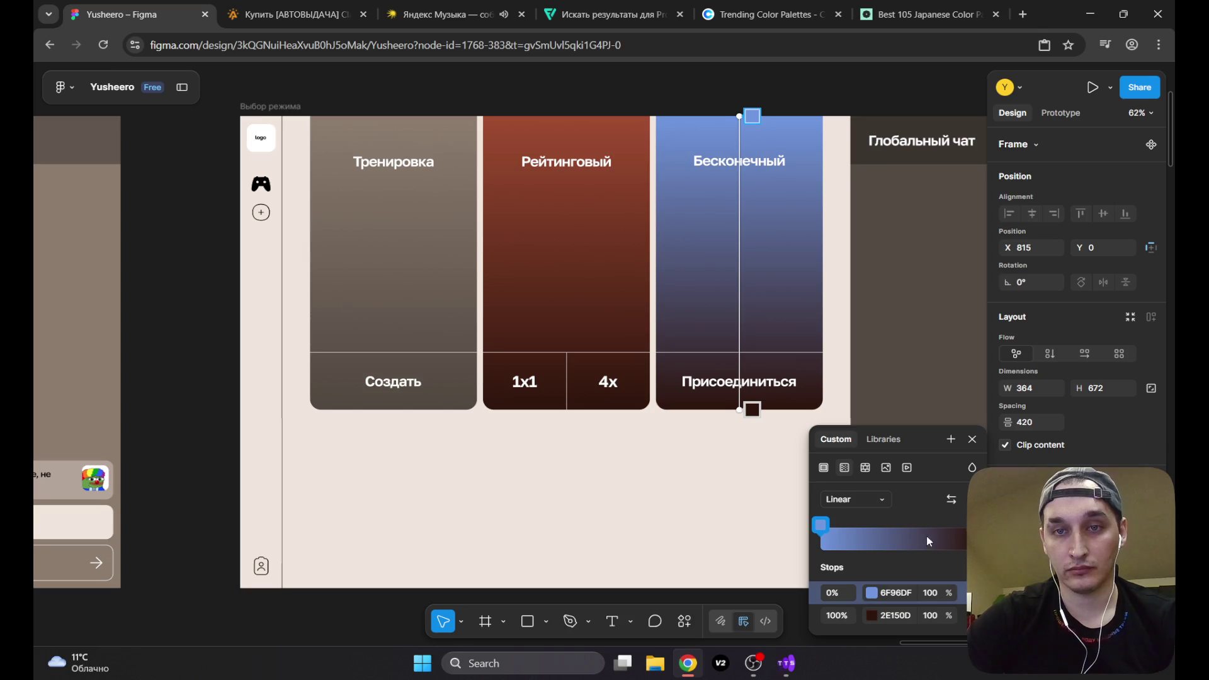
Step: Set the gradient end to 6F96DF, then darken it to 445C8B in the picker
{"action": "left_click", "coordinate": [886, 614]}
{"action": "type", "text": "6F96DF"}
{"action": "key", "text": "Return"}
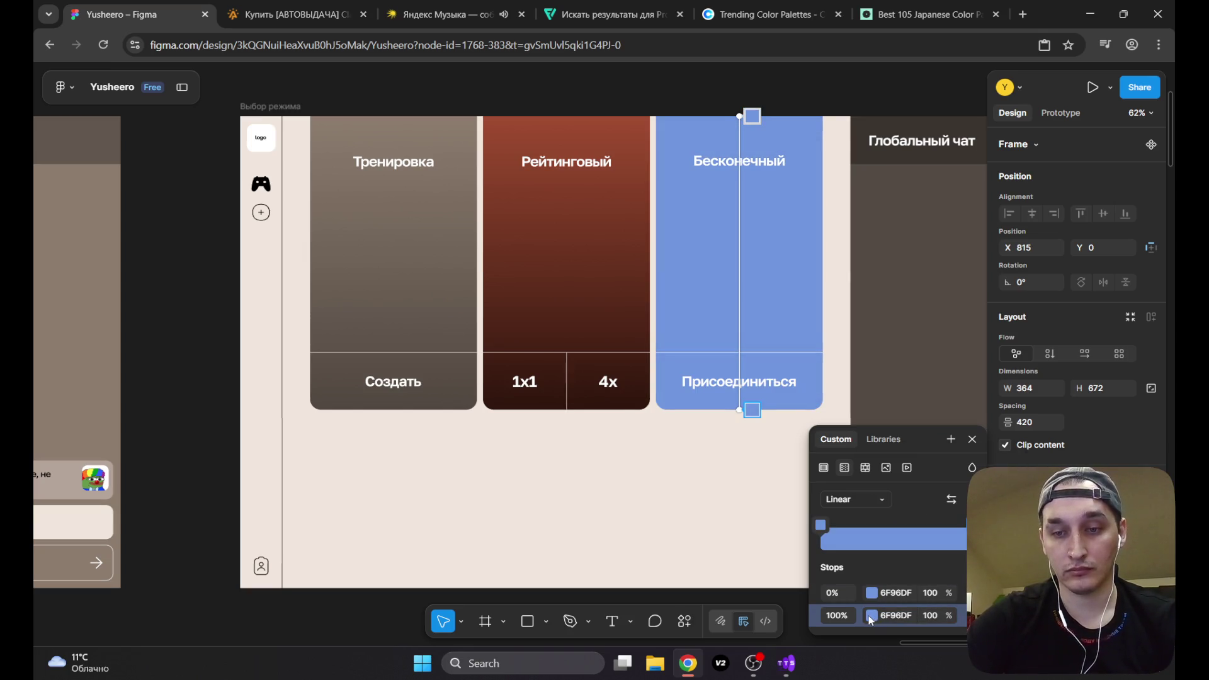
{"action": "left_click", "coordinate": [872, 616]}
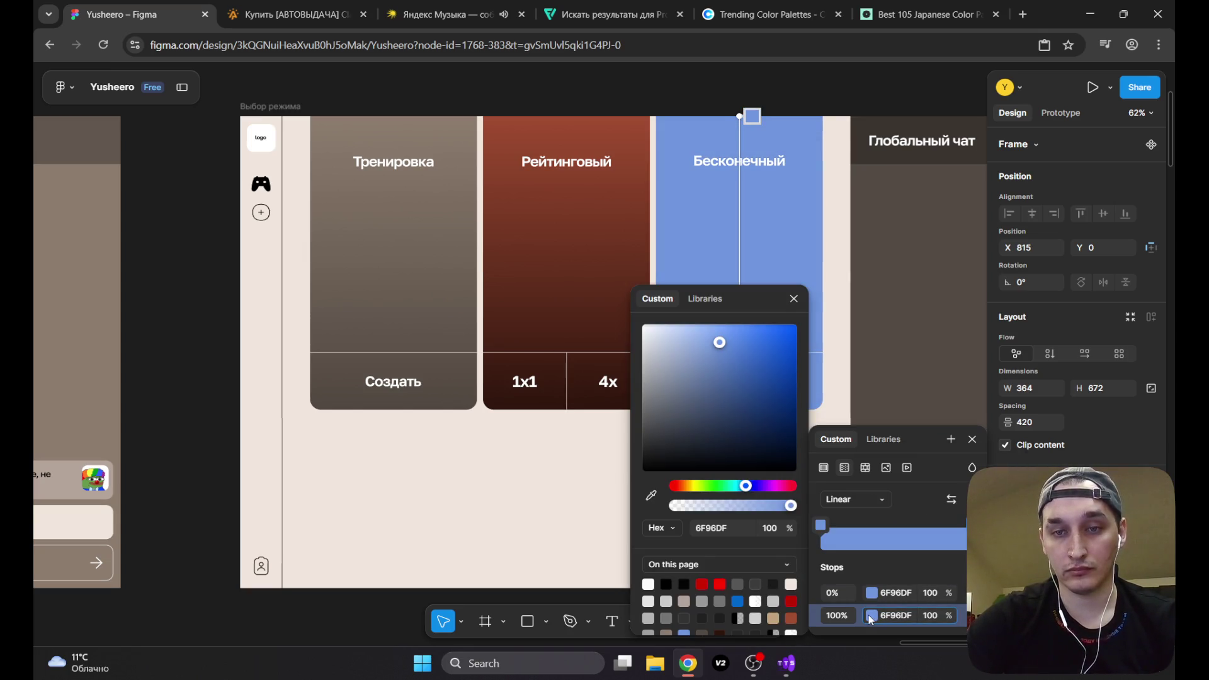
{"action": "left_click", "coordinate": [721, 382]}
{"action": "left_click_drag", "start_coordinate": [723, 393], "coordinate": [723, 395]}
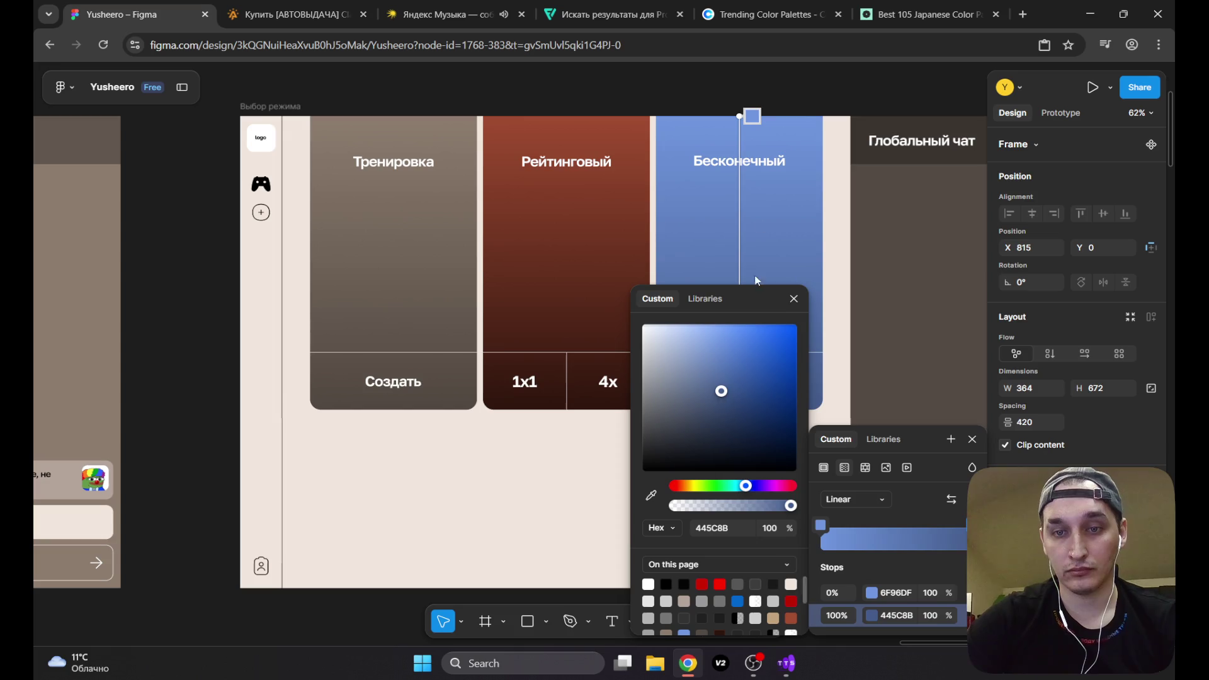
{"action": "key", "text": "Escape"}
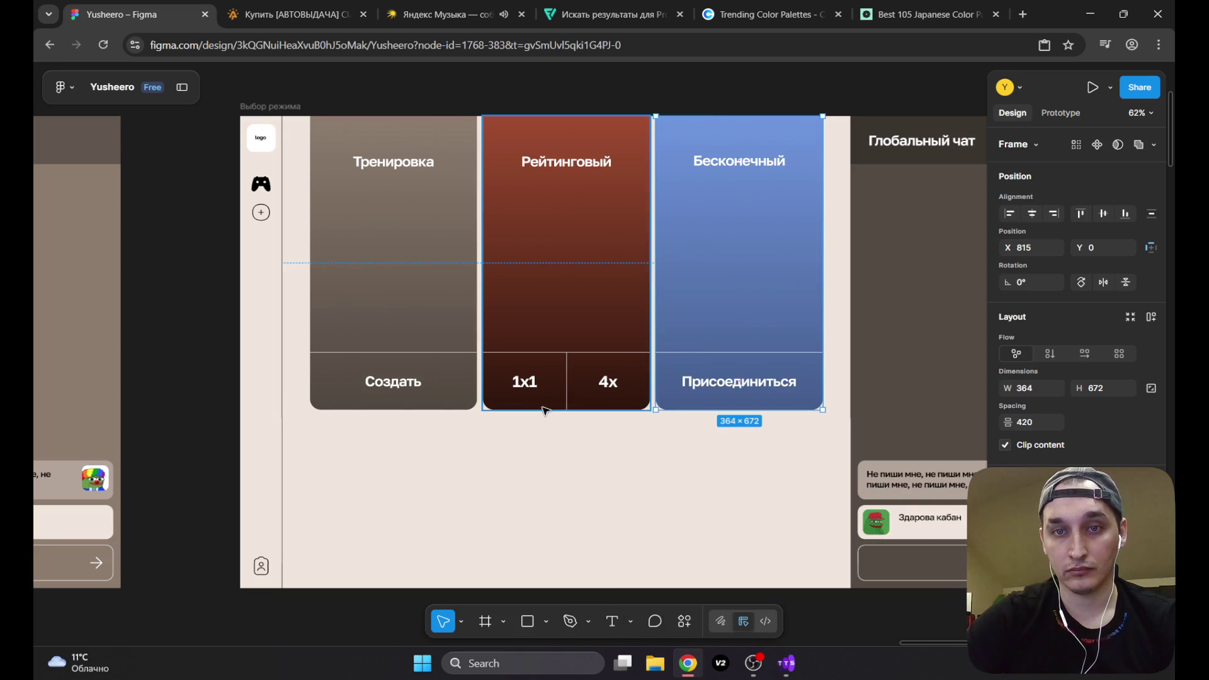
{"action": "left_click", "coordinate": [491, 84]}
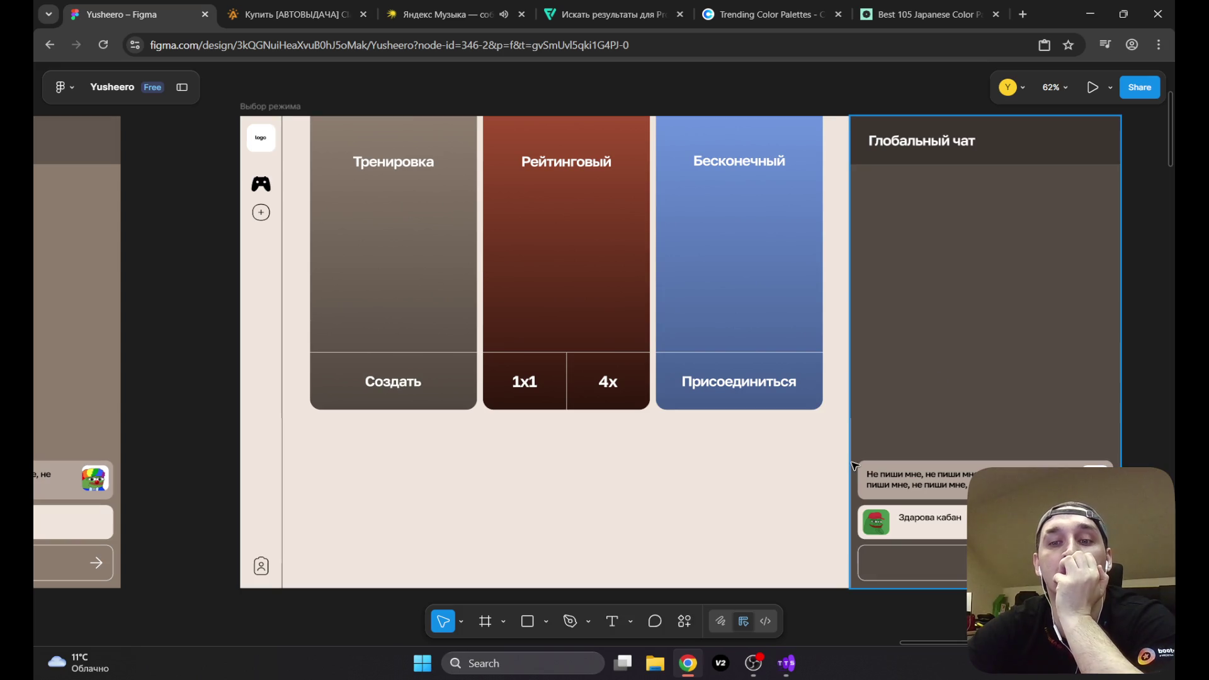
{"action": "left_click", "coordinate": [71, 278]}
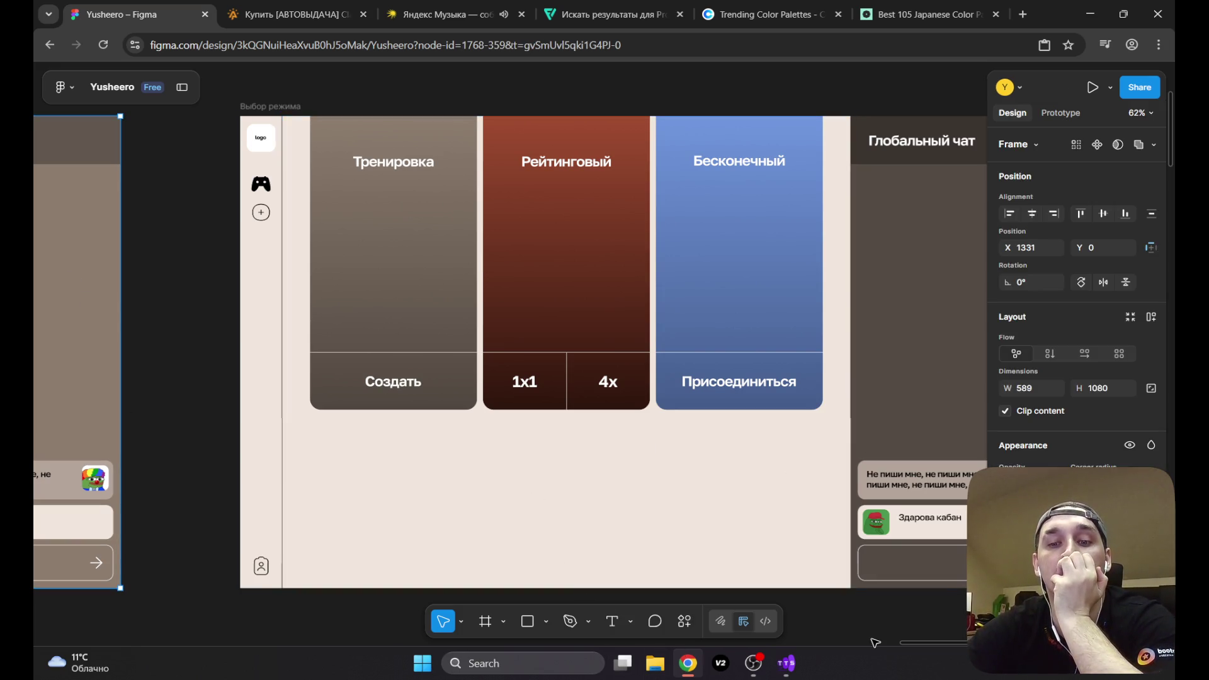
{"action": "mouse_move", "coordinate": [913, 647]}
{"action": "left_mouse_down"}
{"action": "mouse_move", "coordinate": [887, 645]}
{"action": "mouse_move", "coordinate": [948, 645]}
{"action": "left_mouse_up"}
{"action": "left_click", "coordinate": [673, 354]}
{"action": "key", "text": "Delete"}
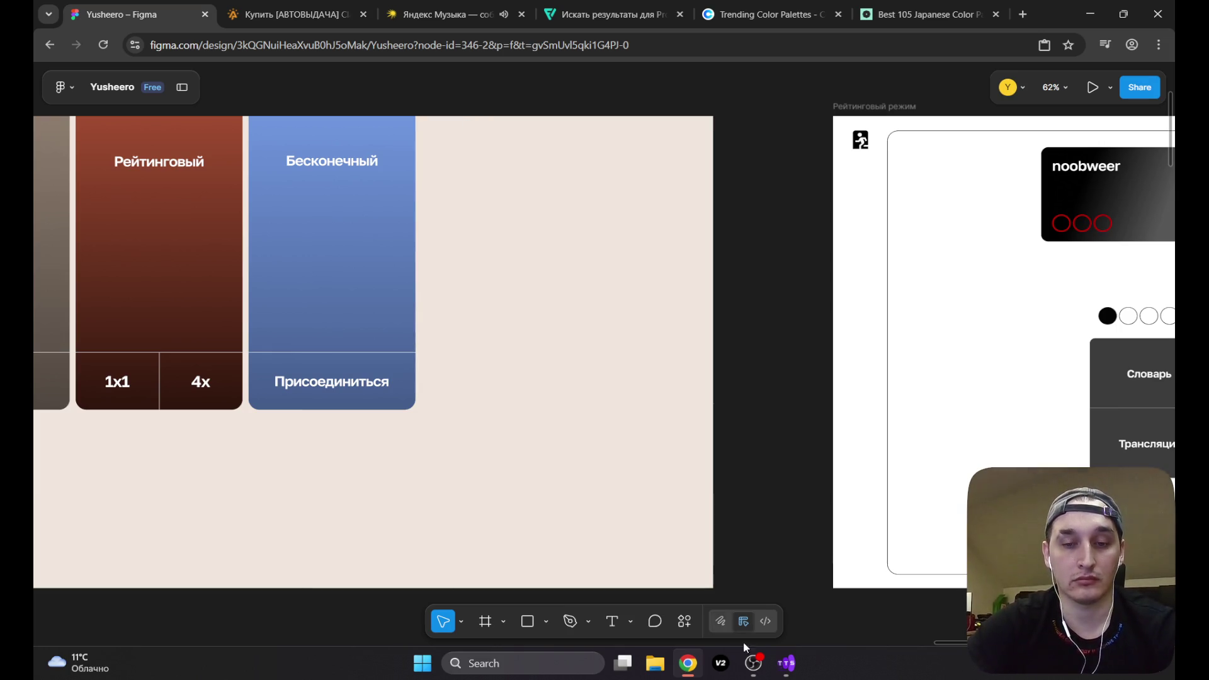
{"action": "left_click_drag", "start_coordinate": [950, 648], "coordinate": [917, 644]}
{"action": "left_click", "coordinate": [232, 109]}
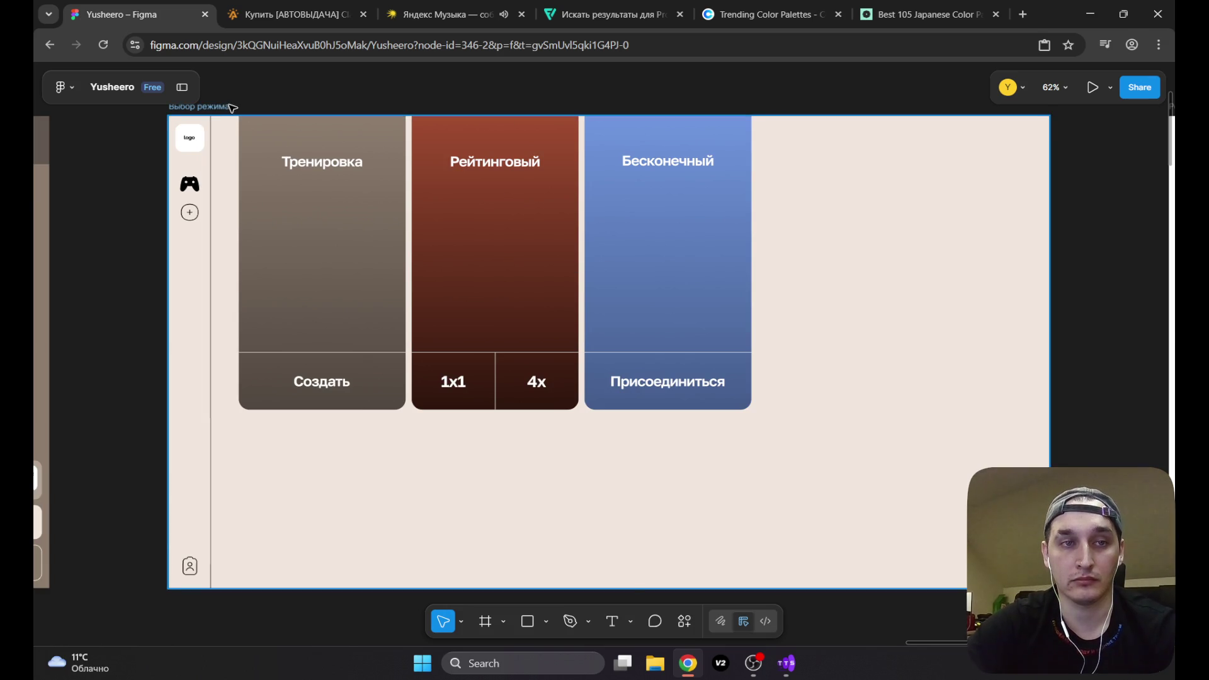
{"action": "key", "text": "ctrl+z"}
{"action": "key", "text": "ctrl+z"}
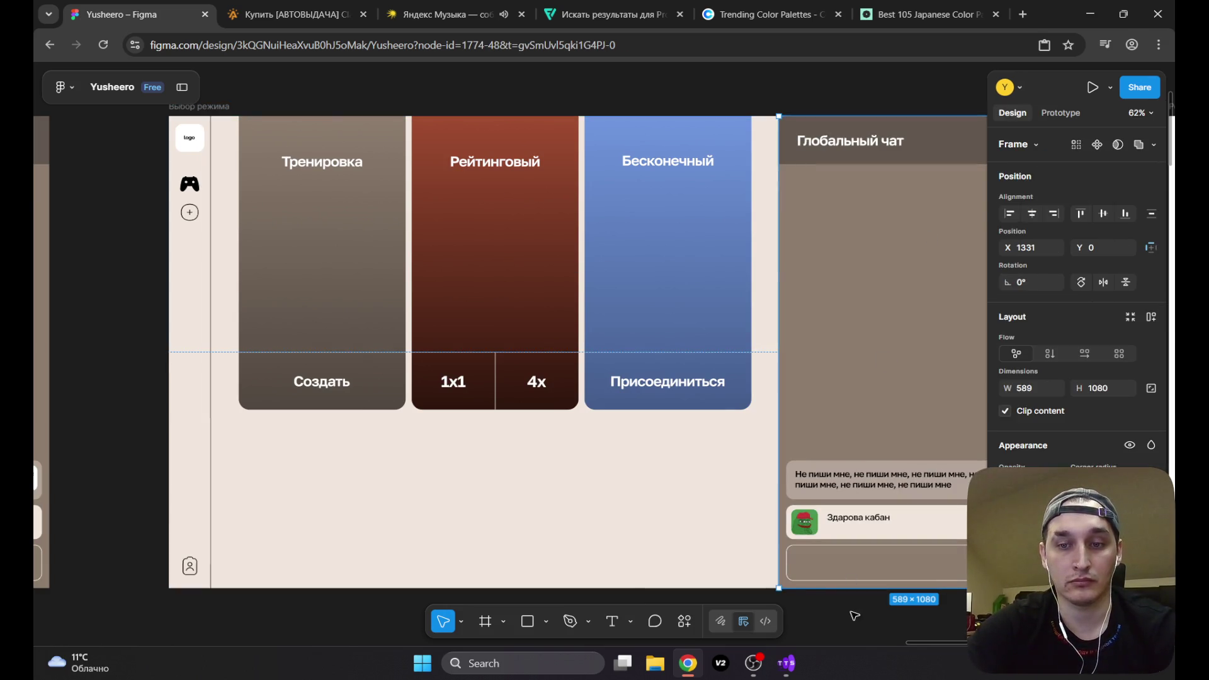
{"action": "left_click", "coordinate": [852, 630]}
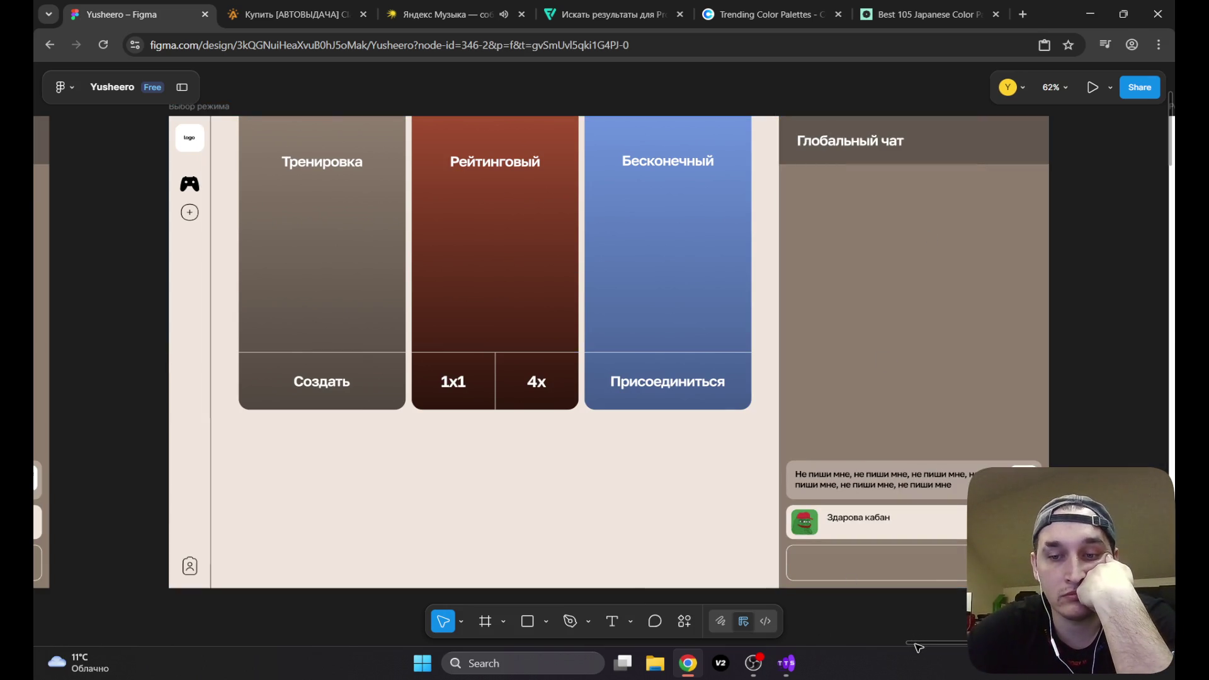
{"action": "left_click_drag", "start_coordinate": [919, 648], "coordinate": [917, 650]}
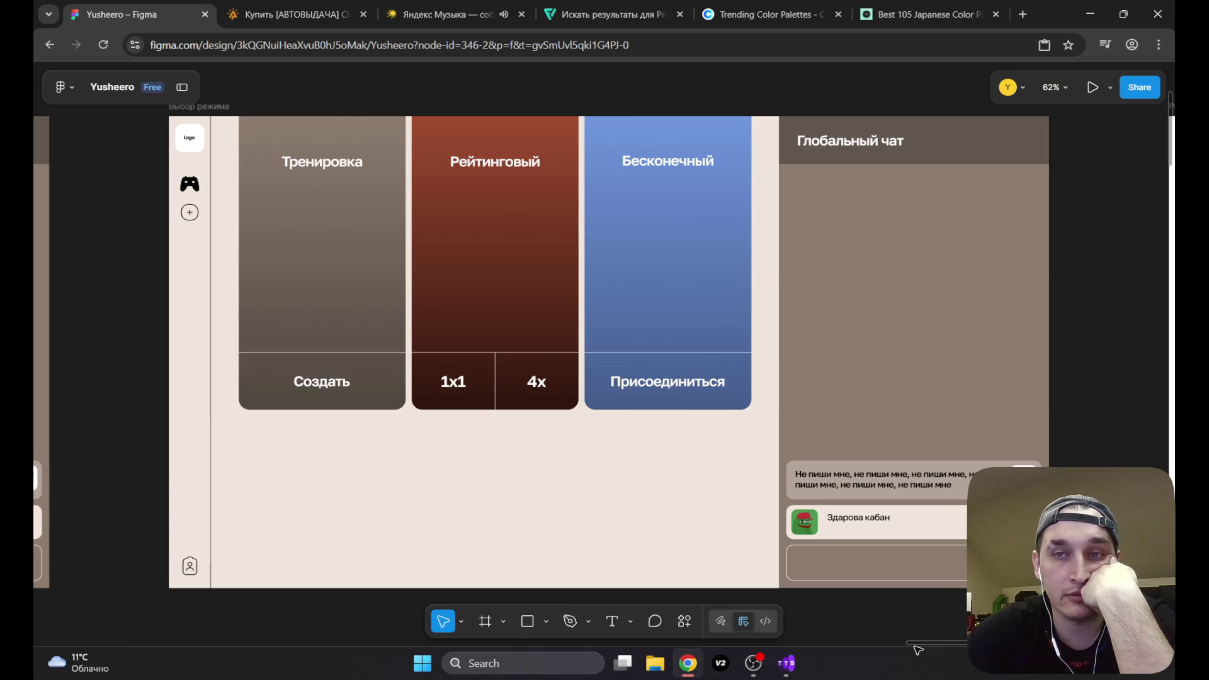
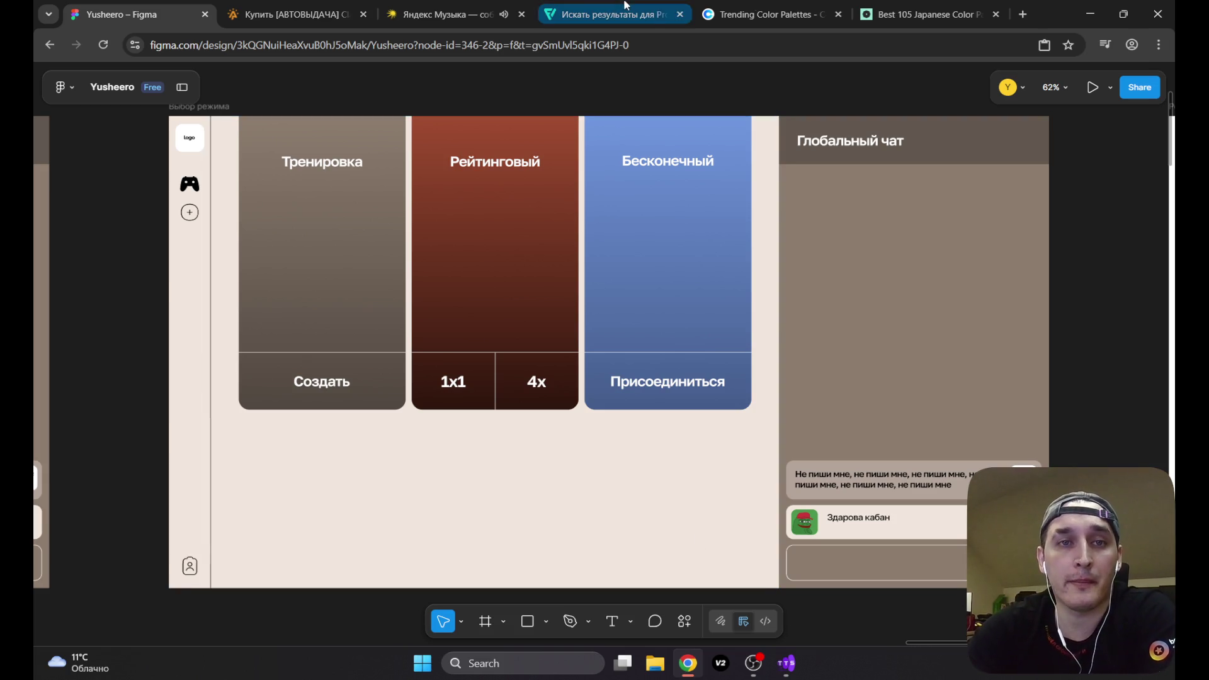
Step: In Yandex Music, skip to the next track and briefly view the full-screen player
{"action": "left_click", "coordinate": [441, 14]}
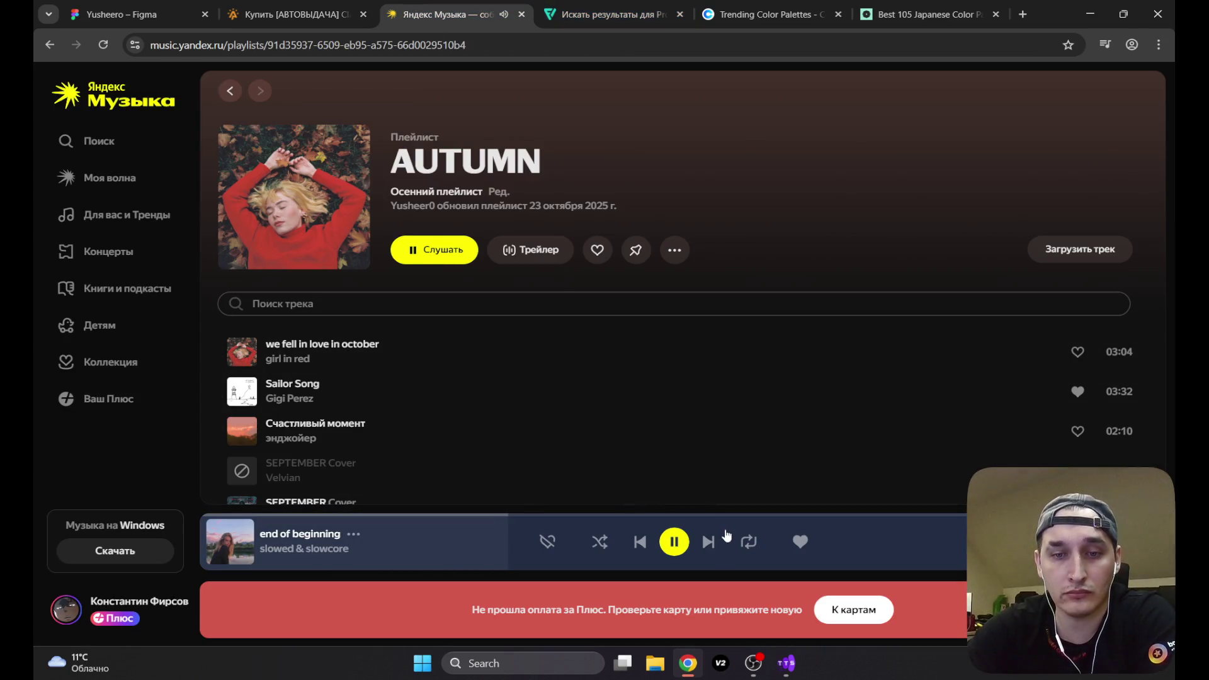
{"action": "left_click", "coordinate": [709, 541]}
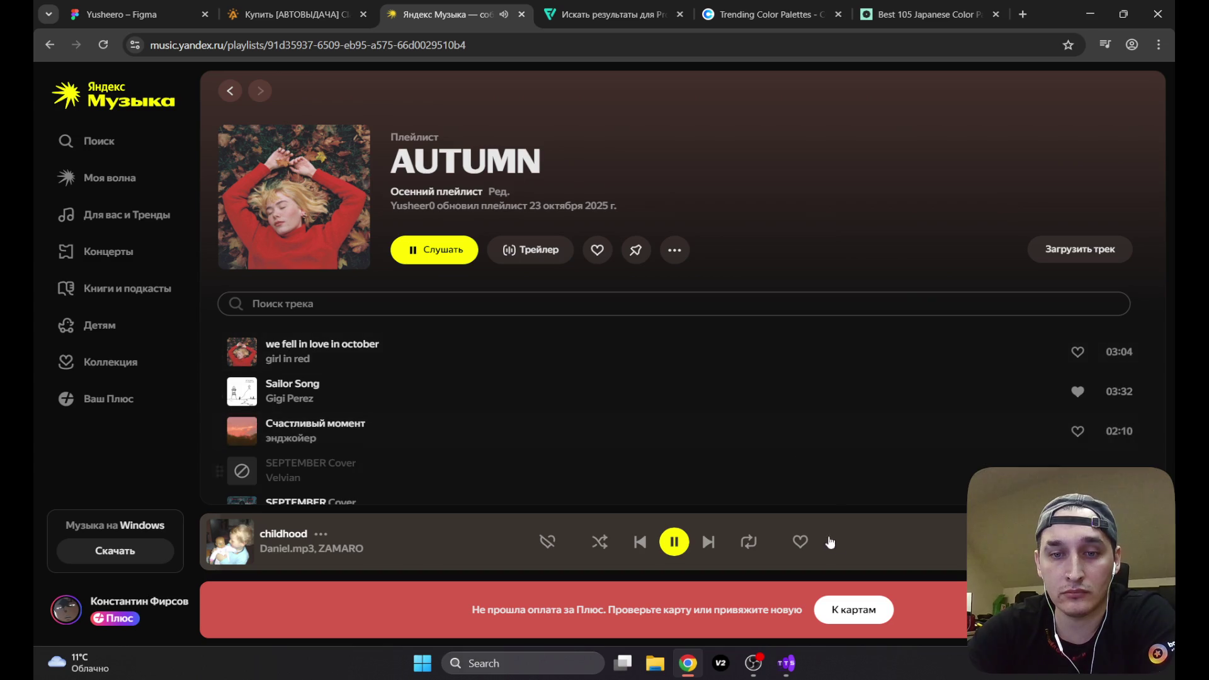
{"action": "left_click", "coordinate": [441, 539]}
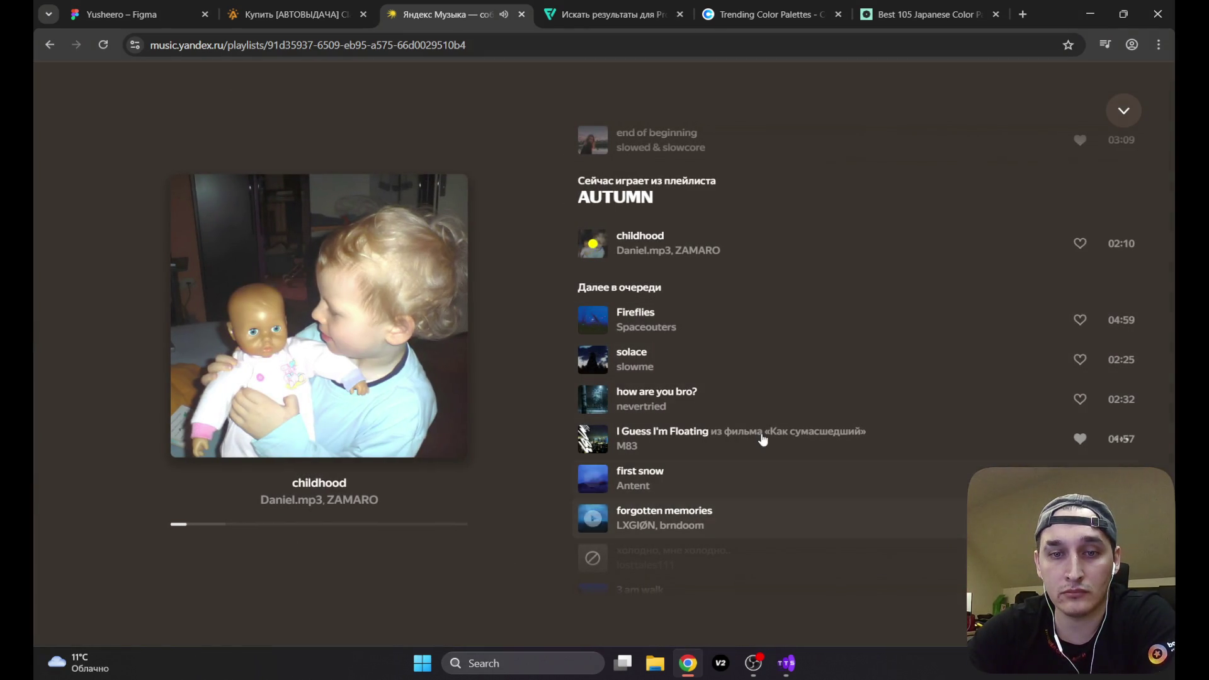
{"action": "left_click", "coordinate": [1124, 110]}
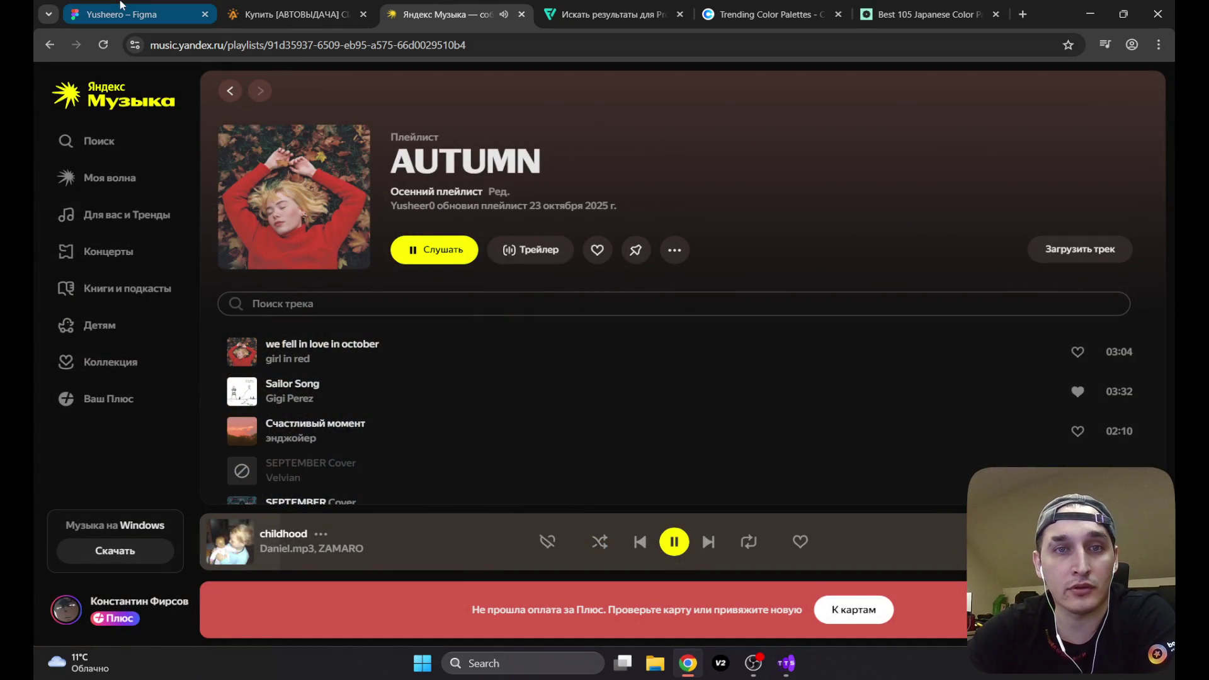
Step: Minimize OBS and bring up the octet.design Japanese colour palettes page
{"action": "left_click", "coordinate": [760, 666]}
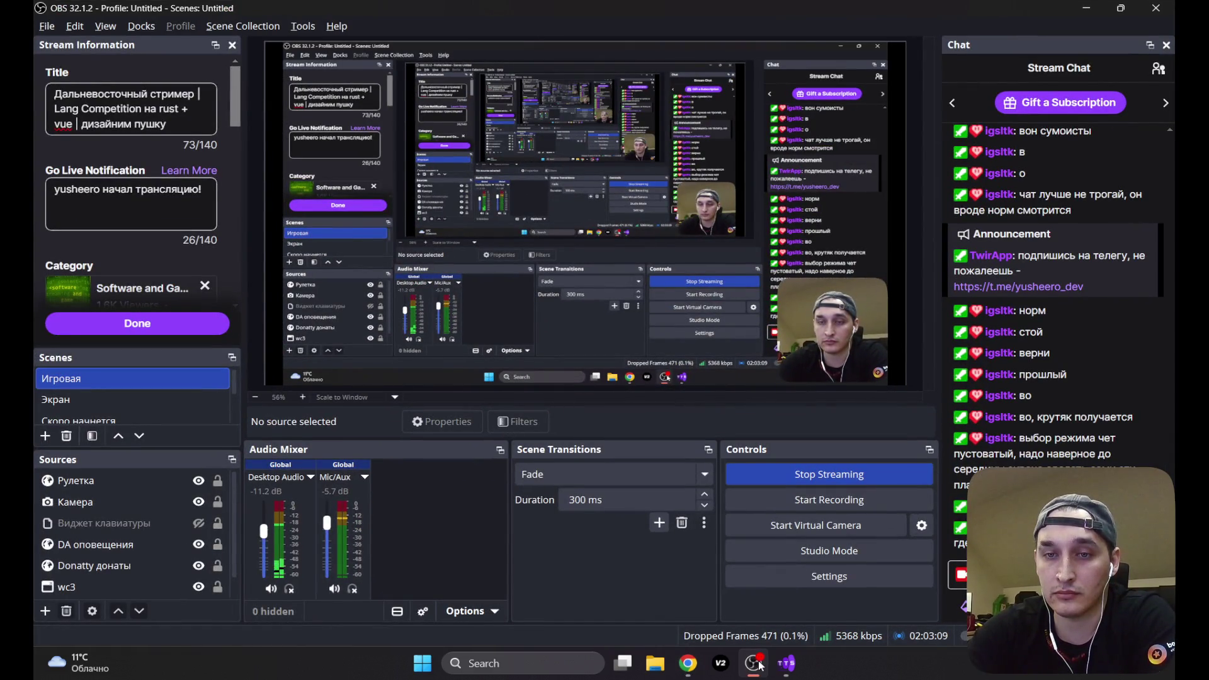
{"action": "left_click", "coordinate": [760, 666]}
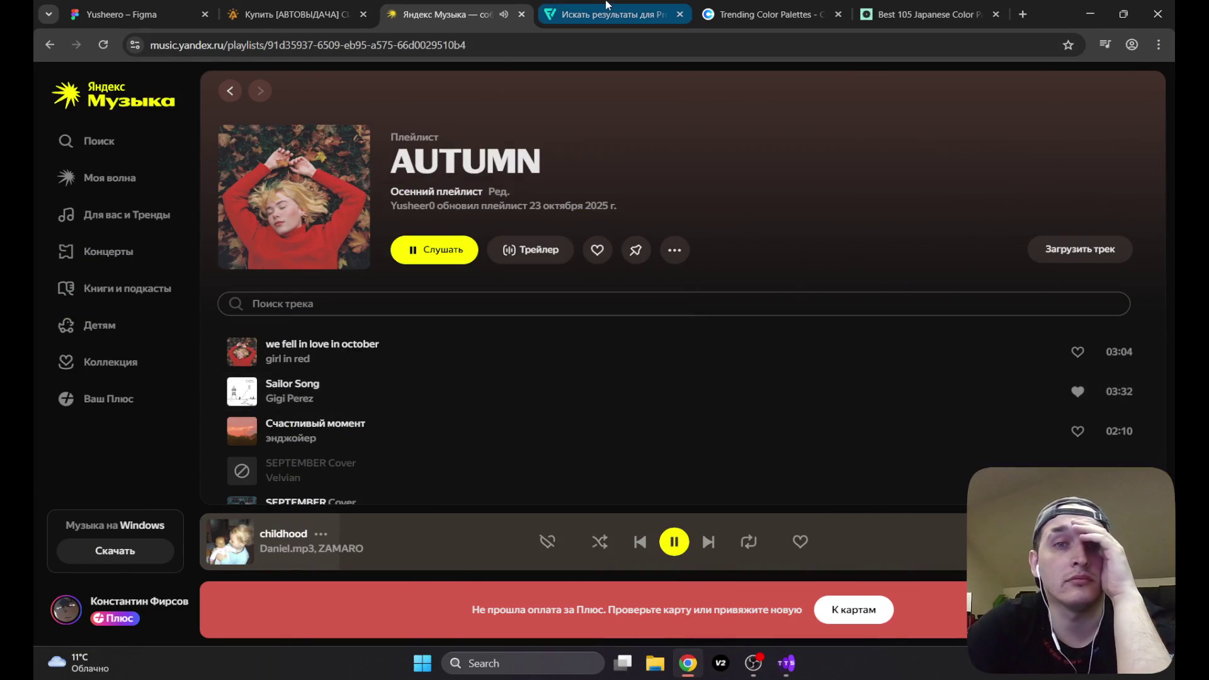
{"action": "left_click", "coordinate": [907, 13]}
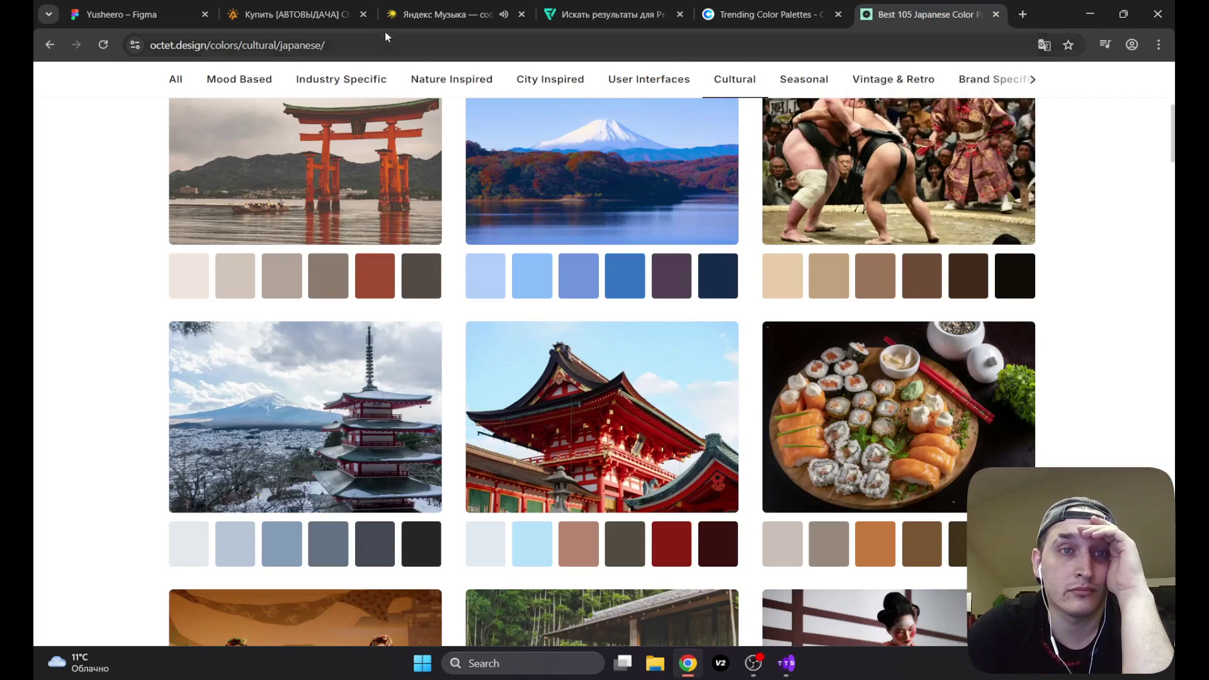
Step: Return to the Figma game-mode screen with Тренировка, Рейтинговый and Бесконечный cards
{"action": "left_click", "coordinate": [115, 9]}
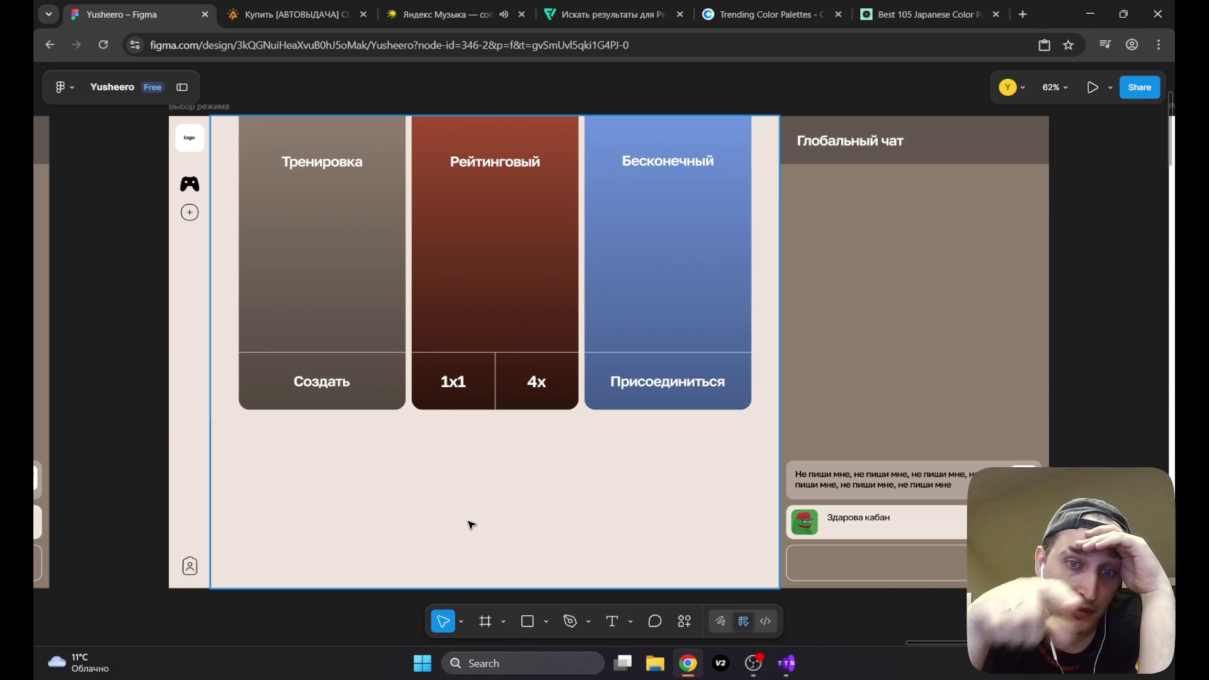
{"action": "left_click", "coordinate": [488, 255]}
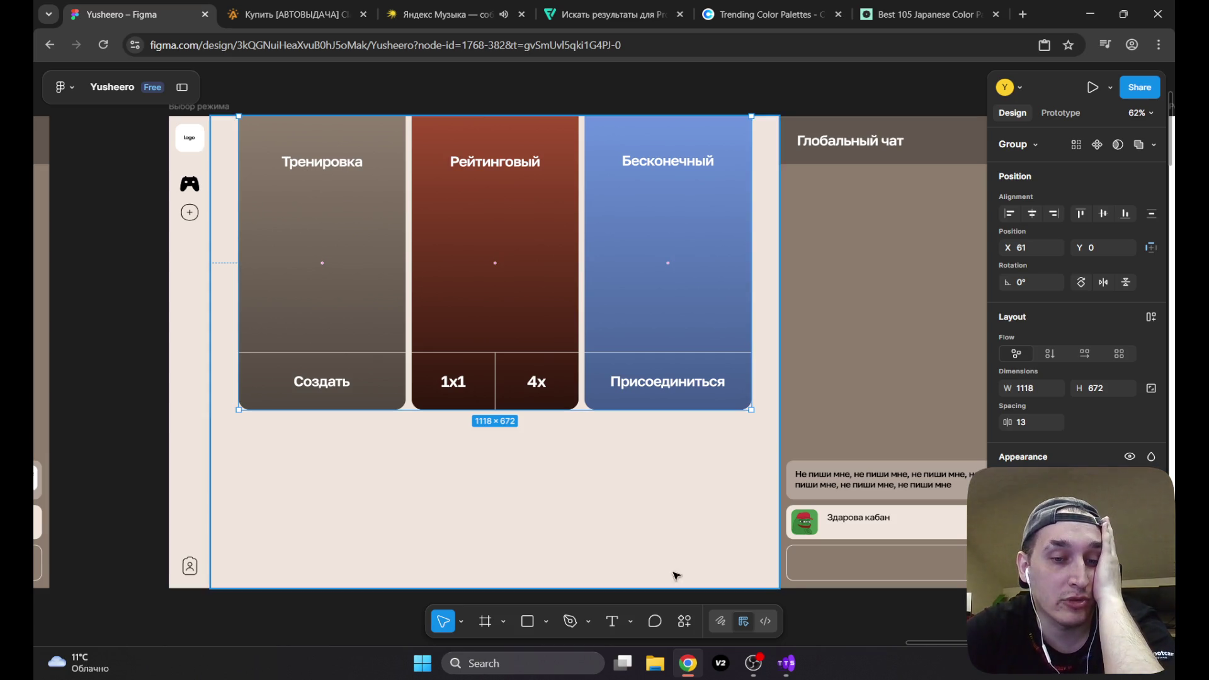
{"action": "left_click_drag", "start_coordinate": [919, 642], "coordinate": [845, 644]}
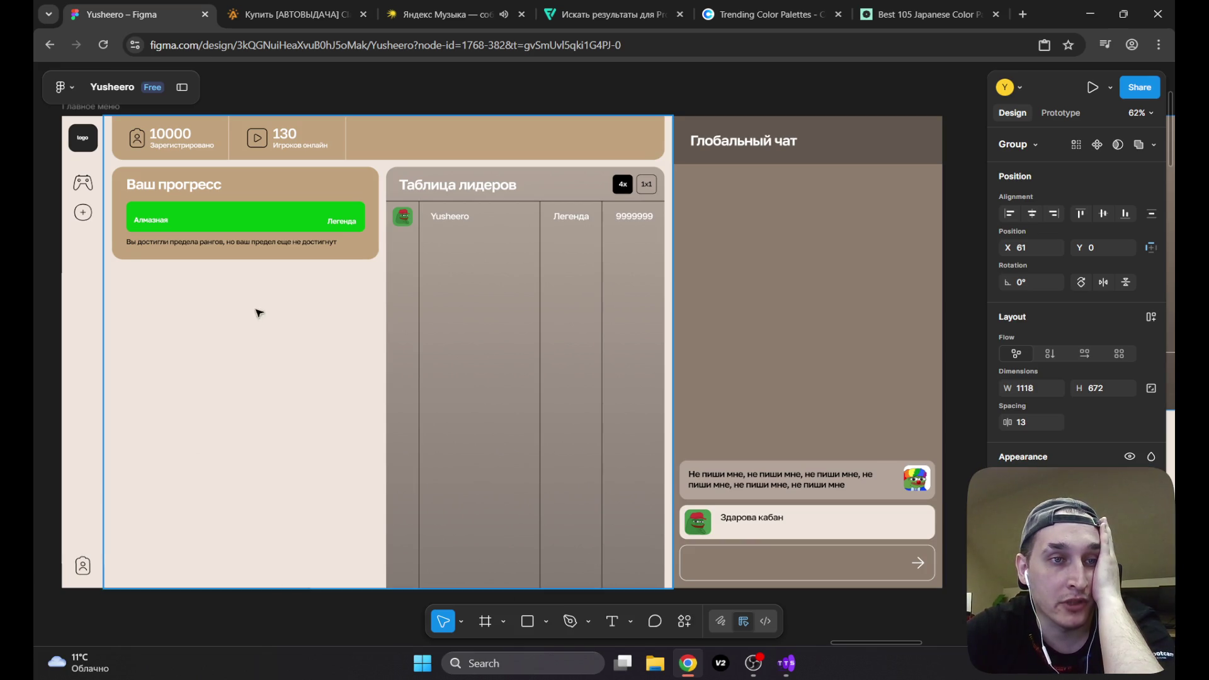
{"action": "left_click_drag", "start_coordinate": [858, 643], "coordinate": [934, 651]}
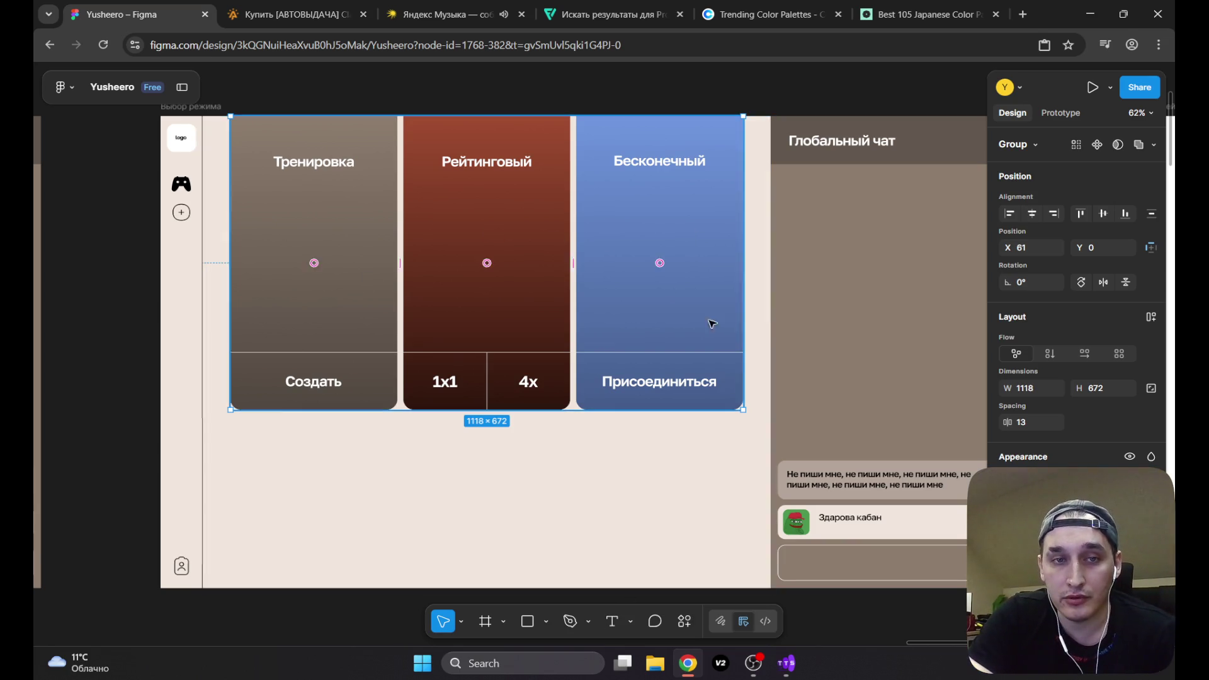
{"action": "left_click", "coordinate": [762, 165]}
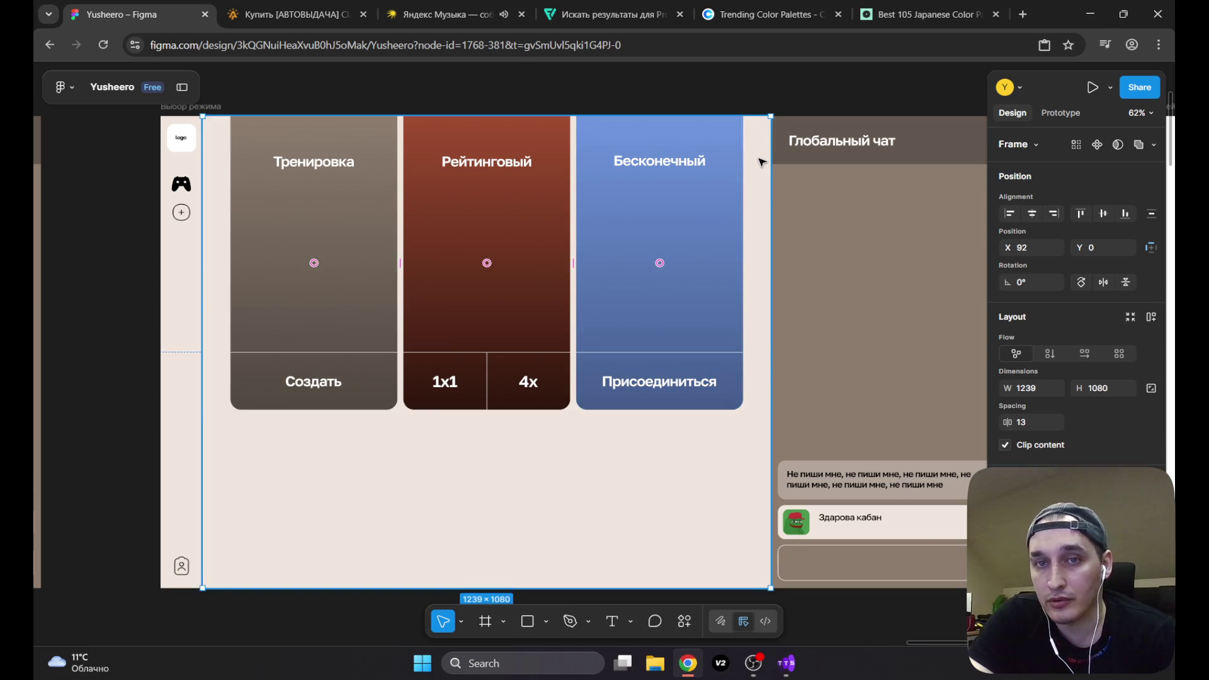
Step: Clear the selection and pan the canvas toward the Поиск игроков frame
{"action": "left_click", "coordinate": [808, 95]}
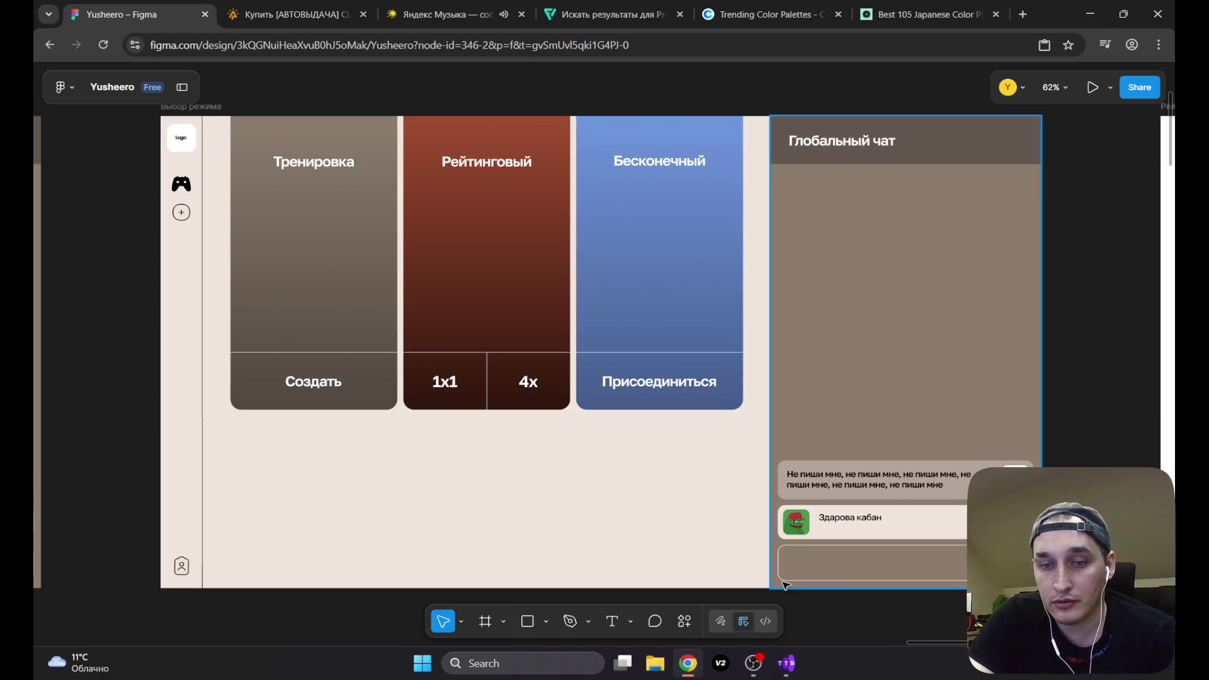
{"action": "mouse_move", "coordinate": [921, 643]}
{"action": "left_mouse_down"}
{"action": "mouse_move", "coordinate": [1017, 644]}
{"action": "mouse_move", "coordinate": [906, 649]}
{"action": "mouse_move", "coordinate": [936, 652]}
{"action": "mouse_move", "coordinate": [924, 651]}
{"action": "left_mouse_up"}
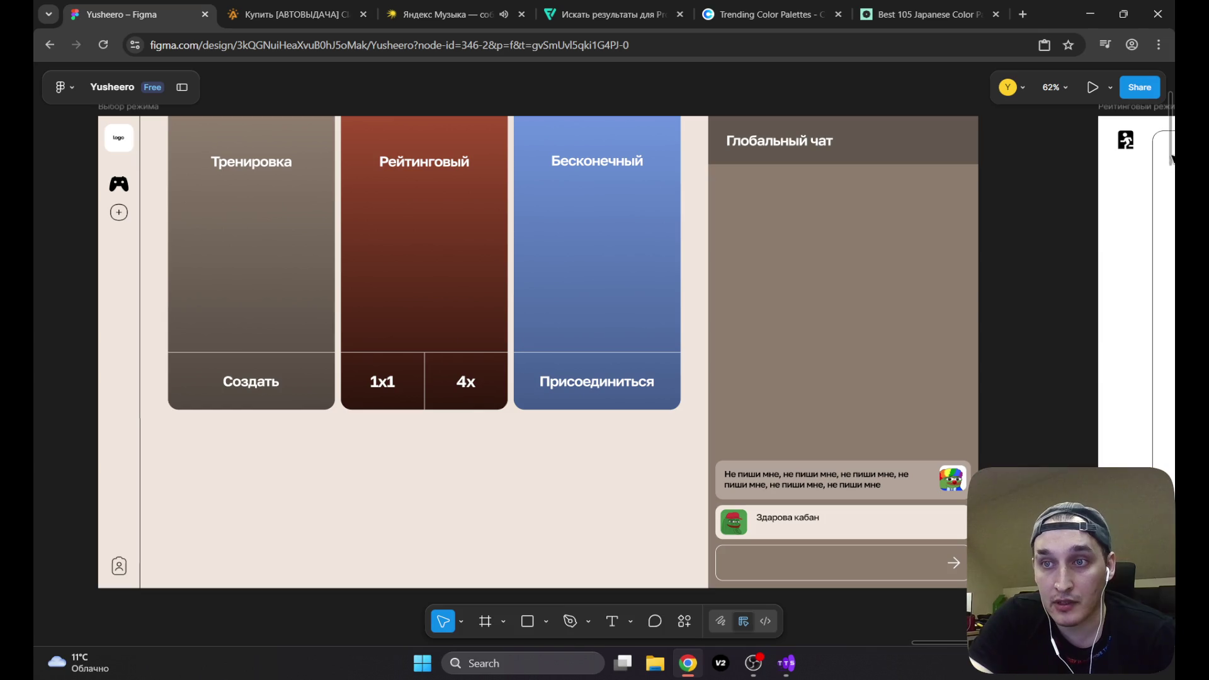
{"action": "mouse_move", "coordinate": [1172, 158]}
{"action": "left_mouse_down"}
{"action": "mouse_move", "coordinate": [1163, 240]}
{"action": "mouse_move", "coordinate": [1172, 141]}
{"action": "mouse_move", "coordinate": [1164, 240]}
{"action": "mouse_move", "coordinate": [1172, 158]}
{"action": "left_mouse_up"}
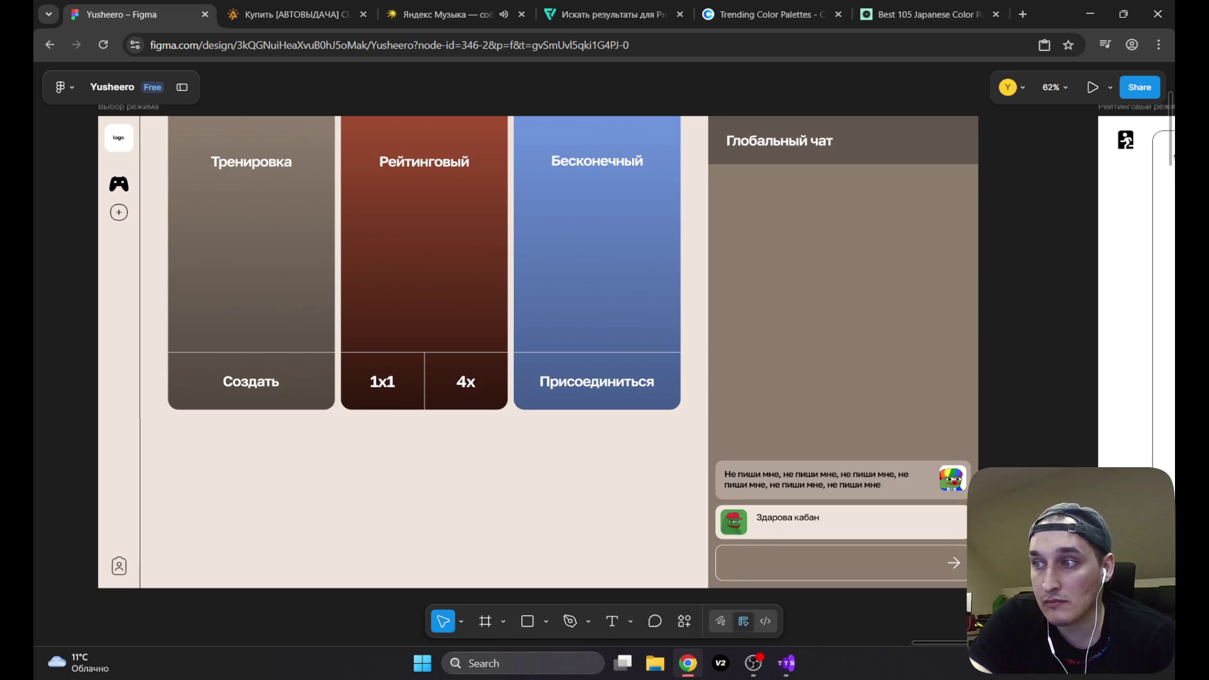
{"action": "mouse_move", "coordinate": [1174, 157]}
{"action": "left_mouse_down"}
{"action": "mouse_move", "coordinate": [1173, 208]}
{"action": "mouse_move", "coordinate": [1174, 158]}
{"action": "left_mouse_up"}
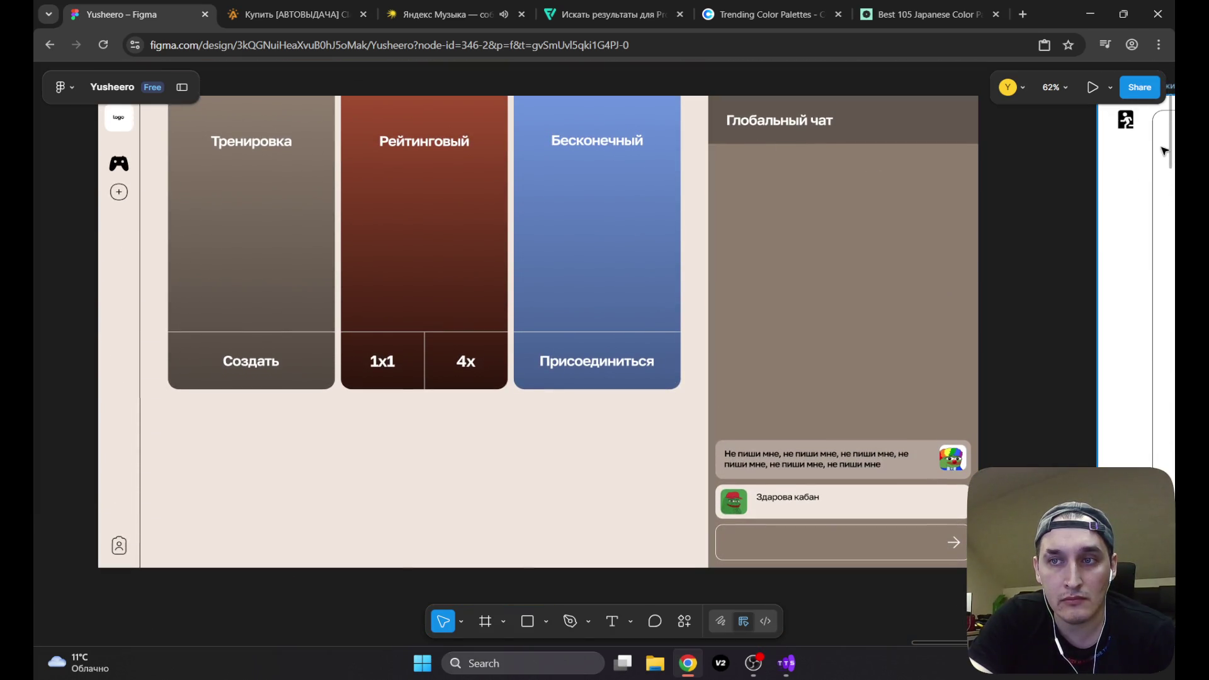
{"action": "mouse_move", "coordinate": [1173, 162]}
{"action": "left_mouse_down"}
{"action": "mouse_move", "coordinate": [1168, 239]}
{"action": "mouse_move", "coordinate": [1173, 228]}
{"action": "left_mouse_up"}
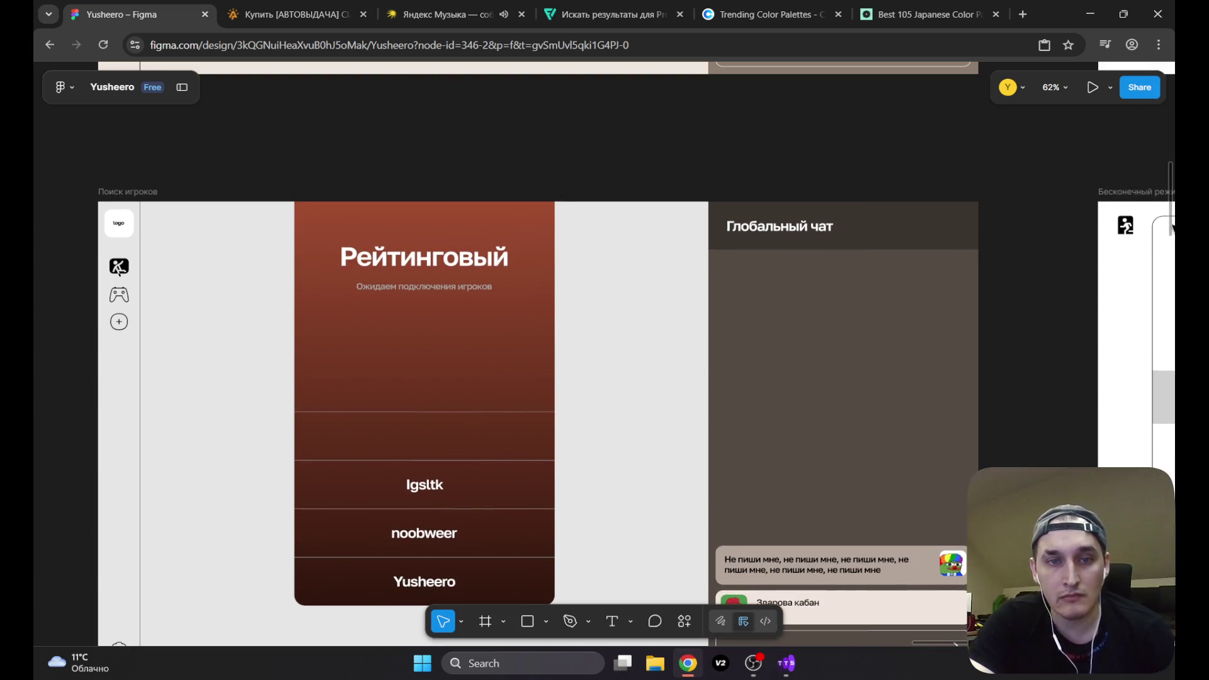
{"action": "mouse_move", "coordinate": [1173, 228]}
{"action": "left_mouse_down"}
{"action": "mouse_move", "coordinate": [1172, 135]}
{"action": "mouse_move", "coordinate": [1160, 238]}
{"action": "left_mouse_up"}
{"action": "scroll", "coordinate": [1160, 238], "scroll_direction": "down", "scroll_amount": 2}
{"action": "scroll", "coordinate": [1159, 238], "scroll_direction": "up", "scroll_amount": 2}
{"action": "scroll", "coordinate": [1157, 240], "scroll_direction": "down", "scroll_amount": 1}
{"action": "left_click_drag", "start_coordinate": [1169, 239], "coordinate": [1170, 157]}
{"action": "scroll", "coordinate": [1168, 156], "scroll_direction": "down", "scroll_amount": 2}
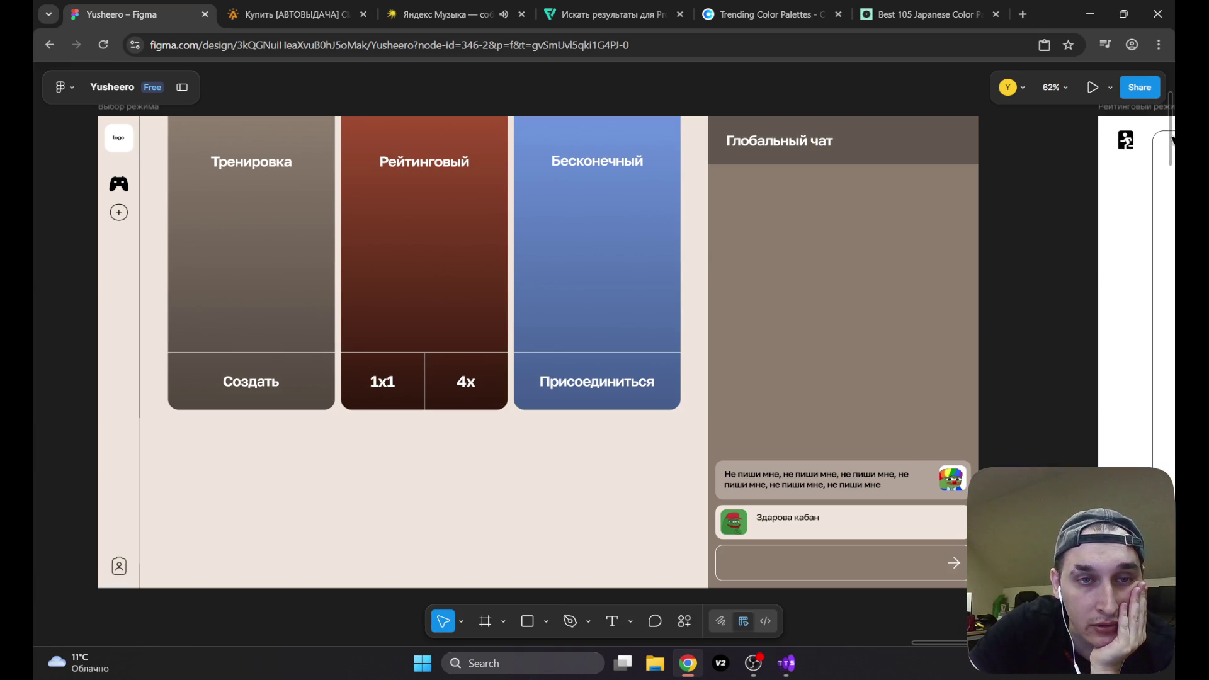
{"action": "scroll", "coordinate": [1164, 204], "scroll_direction": "down", "scroll_amount": 10}
{"action": "scroll", "coordinate": [1164, 204], "scroll_direction": "down", "scroll_amount": 2}
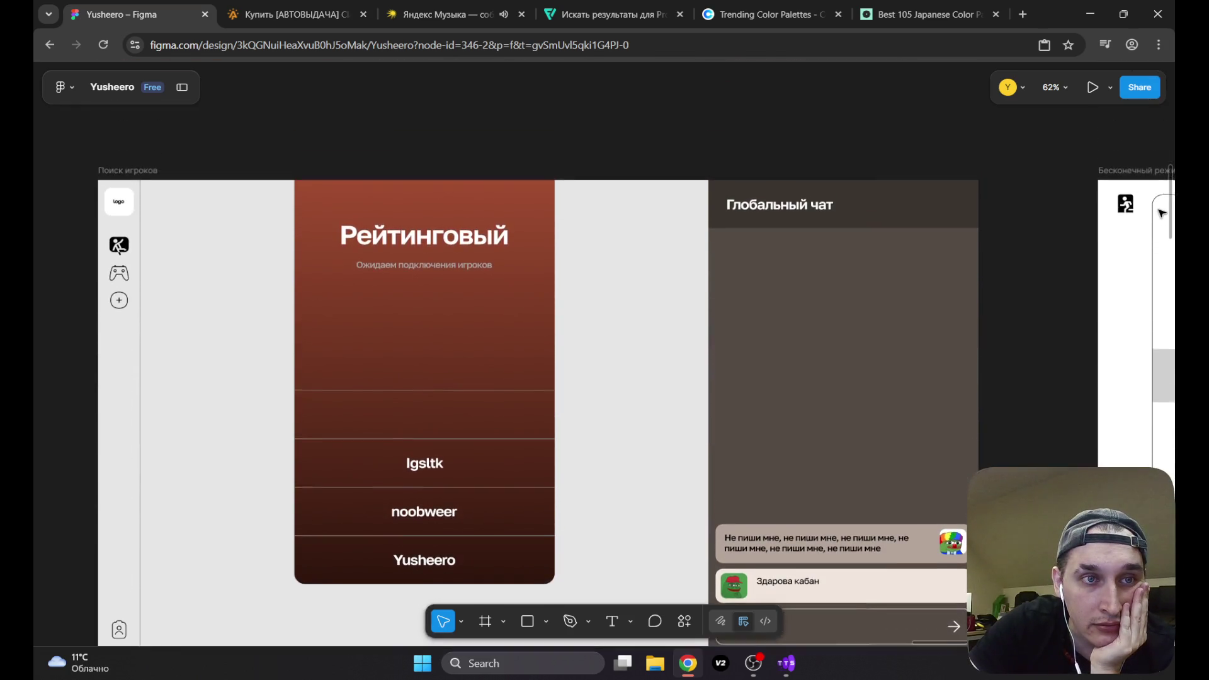
{"action": "scroll", "coordinate": [1163, 214], "scroll_direction": "down", "scroll_amount": 1}
{"action": "scroll", "coordinate": [1163, 219], "scroll_direction": "down", "scroll_amount": 1}
{"action": "scroll", "coordinate": [1163, 219], "scroll_direction": "up", "scroll_amount": 1}
{"action": "scroll", "coordinate": [1163, 218], "scroll_direction": "down", "scroll_amount": 1}
{"action": "scroll", "coordinate": [1162, 218], "scroll_direction": "up", "scroll_amount": 1}
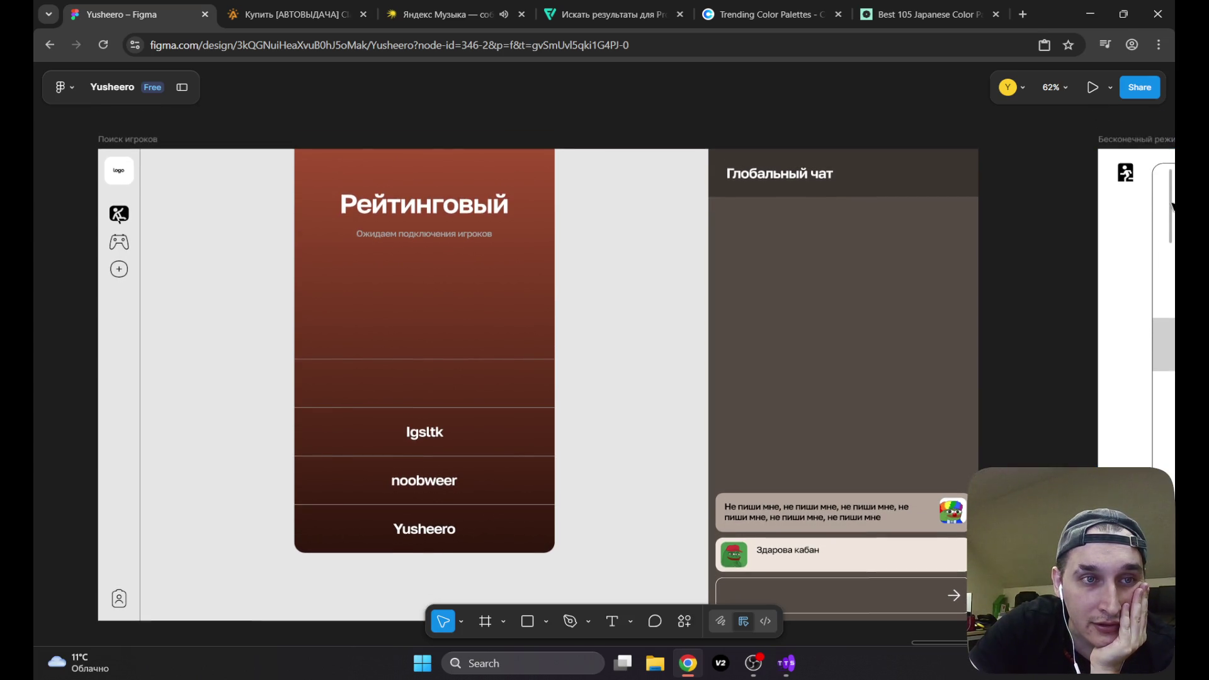
{"action": "scroll", "coordinate": [1172, 208], "scroll_direction": "down", "scroll_amount": 1}
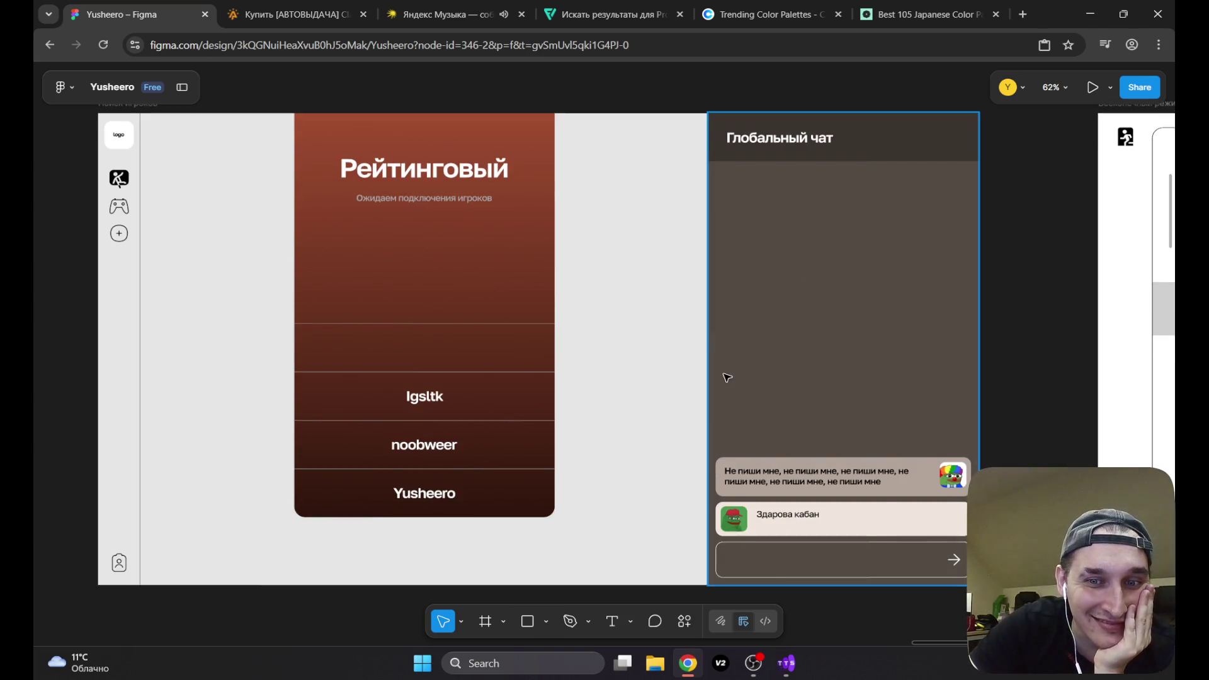
Step: Delete the old Глобальный чат panel from Поиск игроков and pick the mode screen's chat
{"action": "left_click", "coordinate": [881, 258]}
{"action": "key", "text": "Delete"}
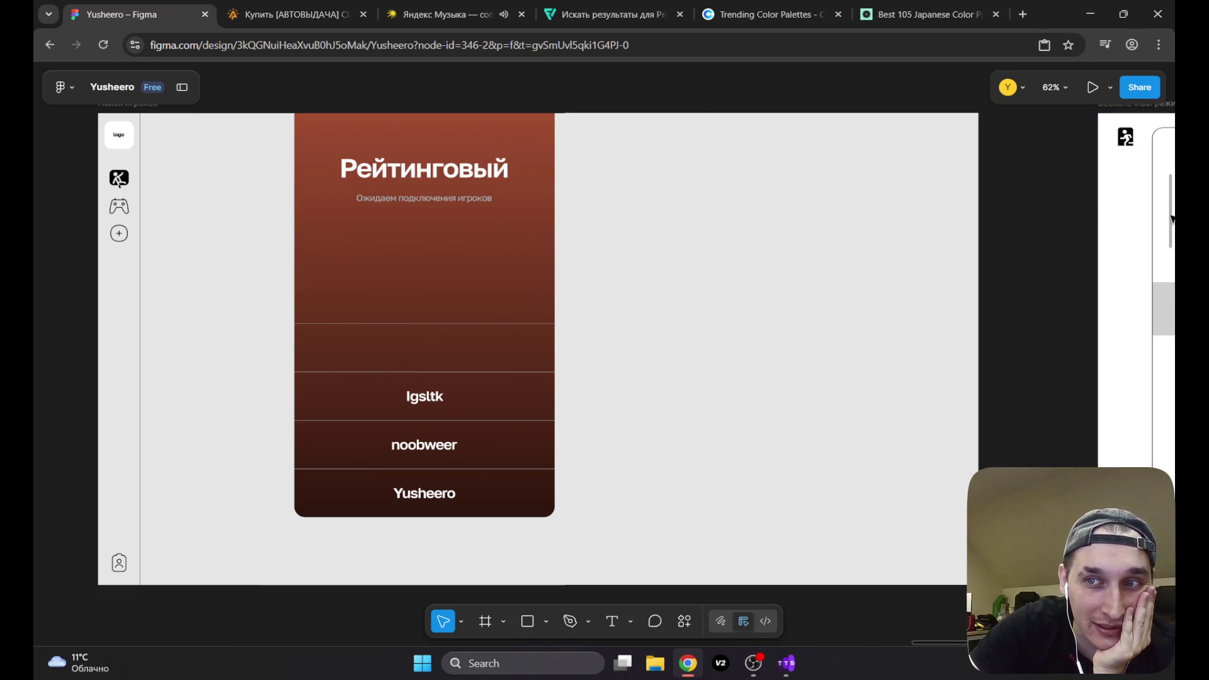
{"action": "scroll", "coordinate": [1172, 217], "scroll_direction": "up", "scroll_amount": 10}
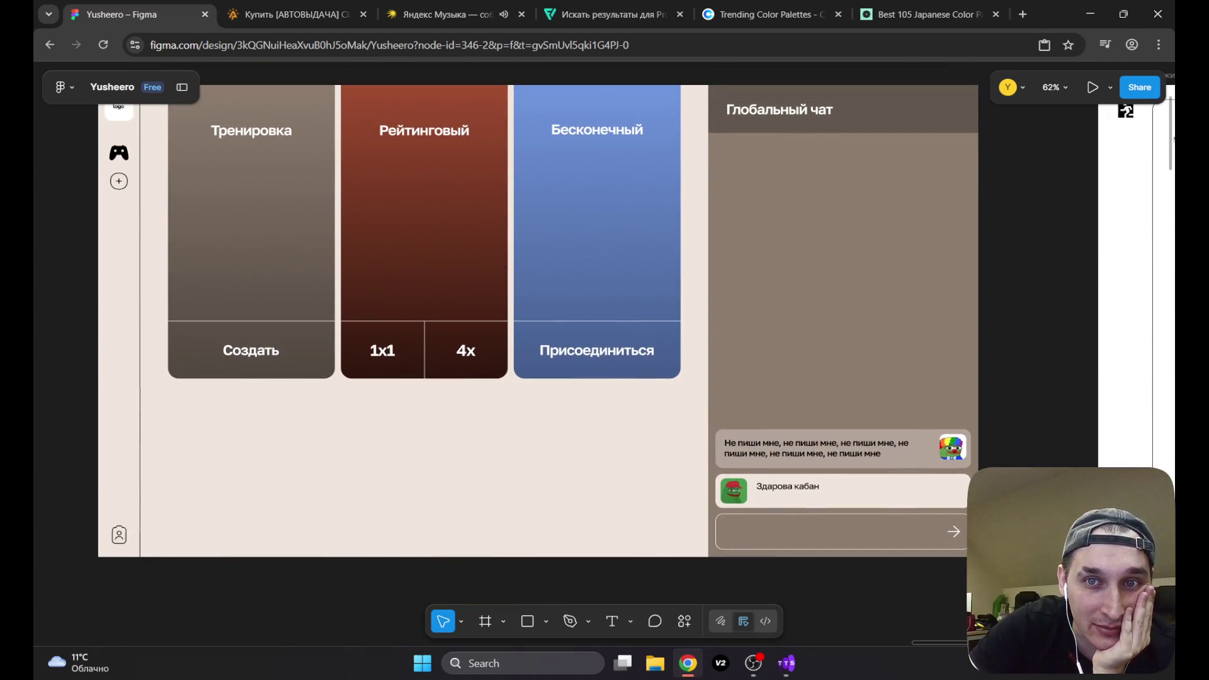
{"action": "left_click", "coordinate": [890, 170]}
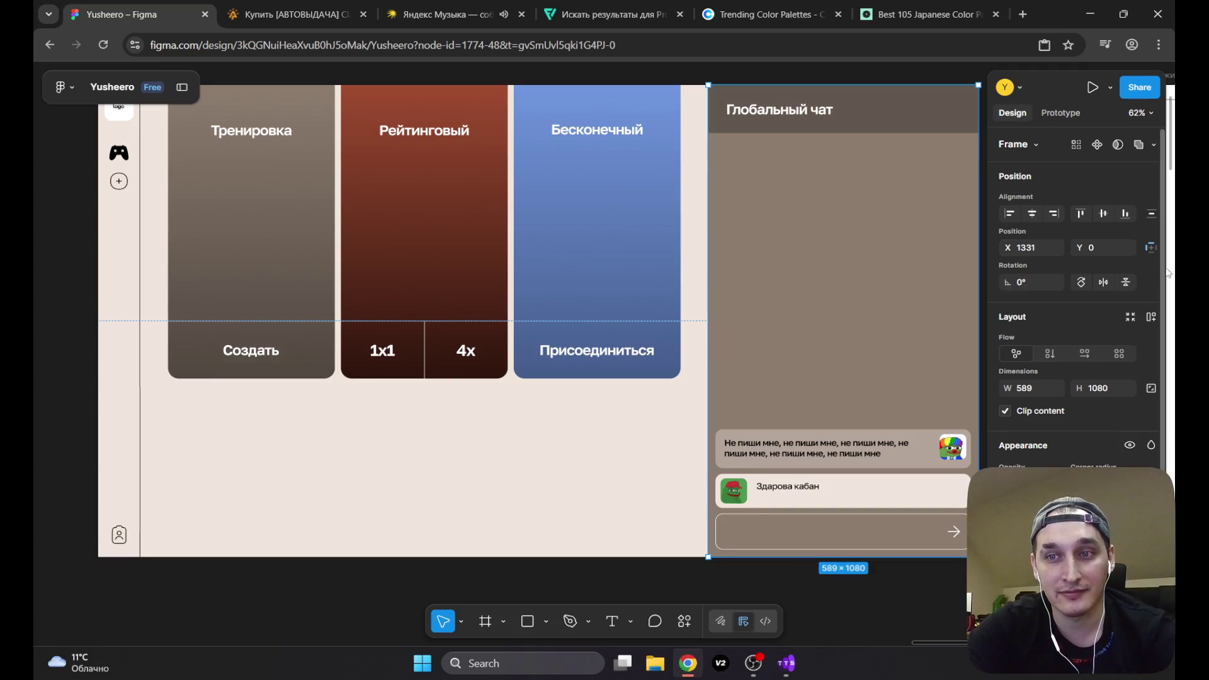
{"action": "scroll", "coordinate": [572, 225], "scroll_direction": "down", "scroll_amount": 10}
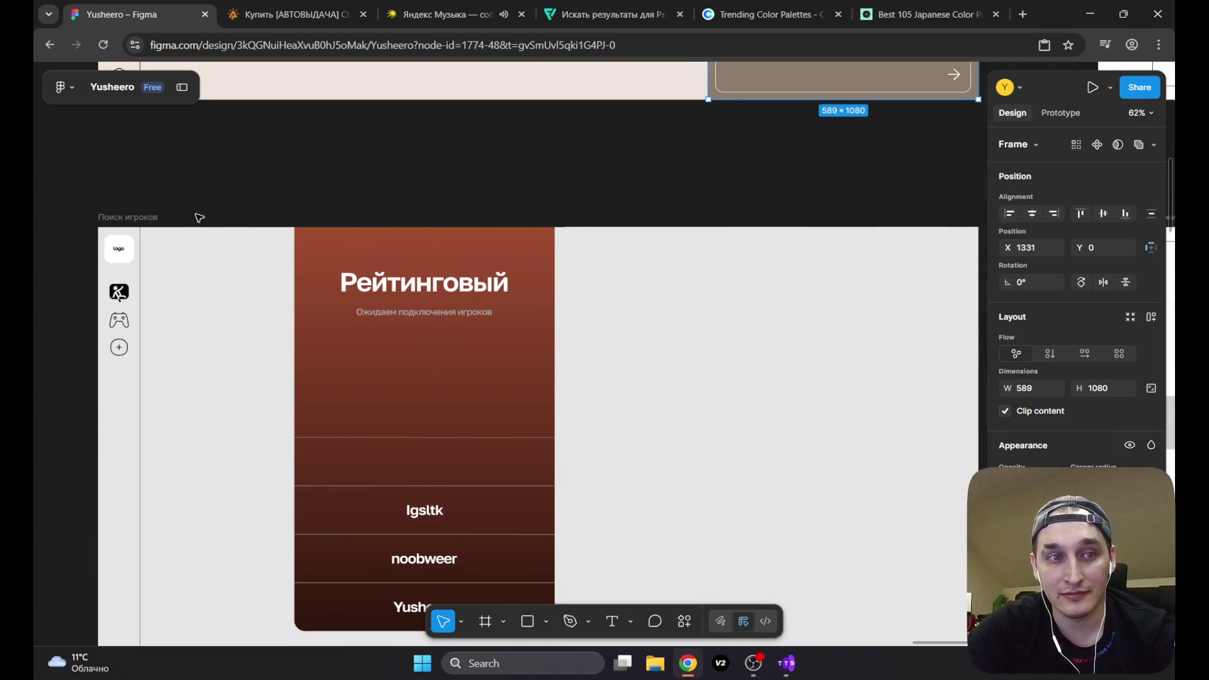
{"action": "key", "text": "Escape"}
{"action": "key", "text": "ctrl+z"}
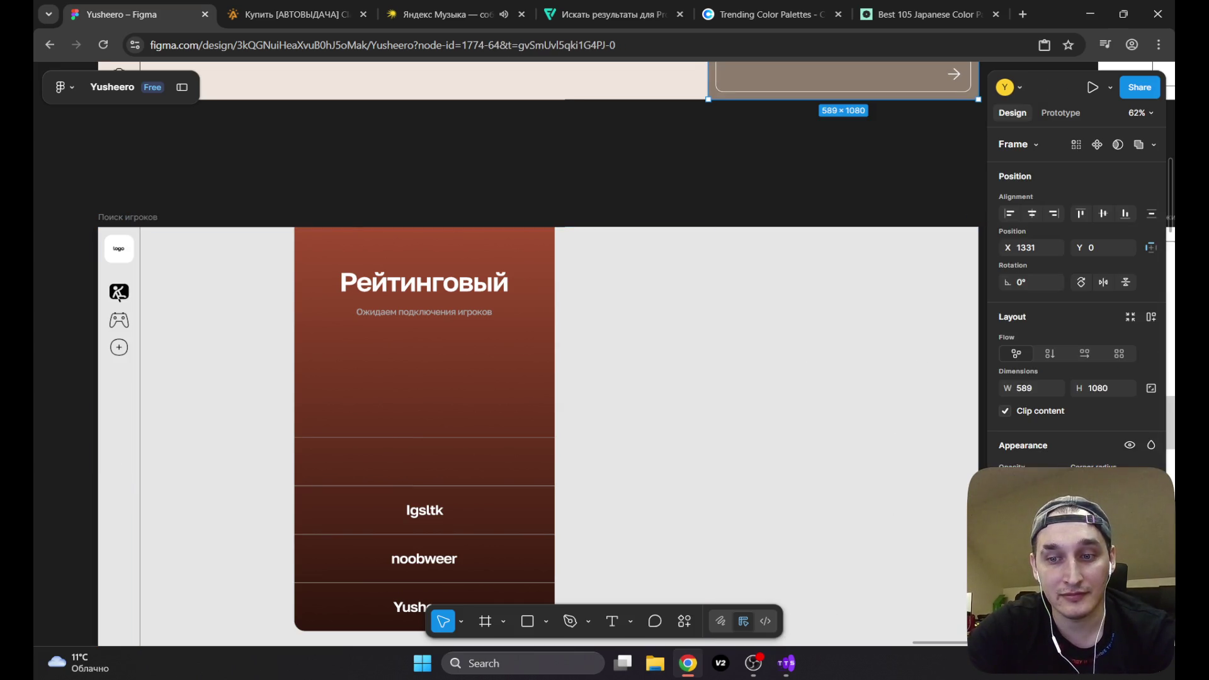
Step: Paste the Глобальный чат frame into the Поиск игроков frame
{"action": "scroll", "coordinate": [541, 435], "scroll_direction": "right", "scroll_amount": 5}
{"action": "scroll", "coordinate": [542, 435], "scroll_direction": "left", "scroll_amount": 8}
{"action": "key", "text": "Escape"}
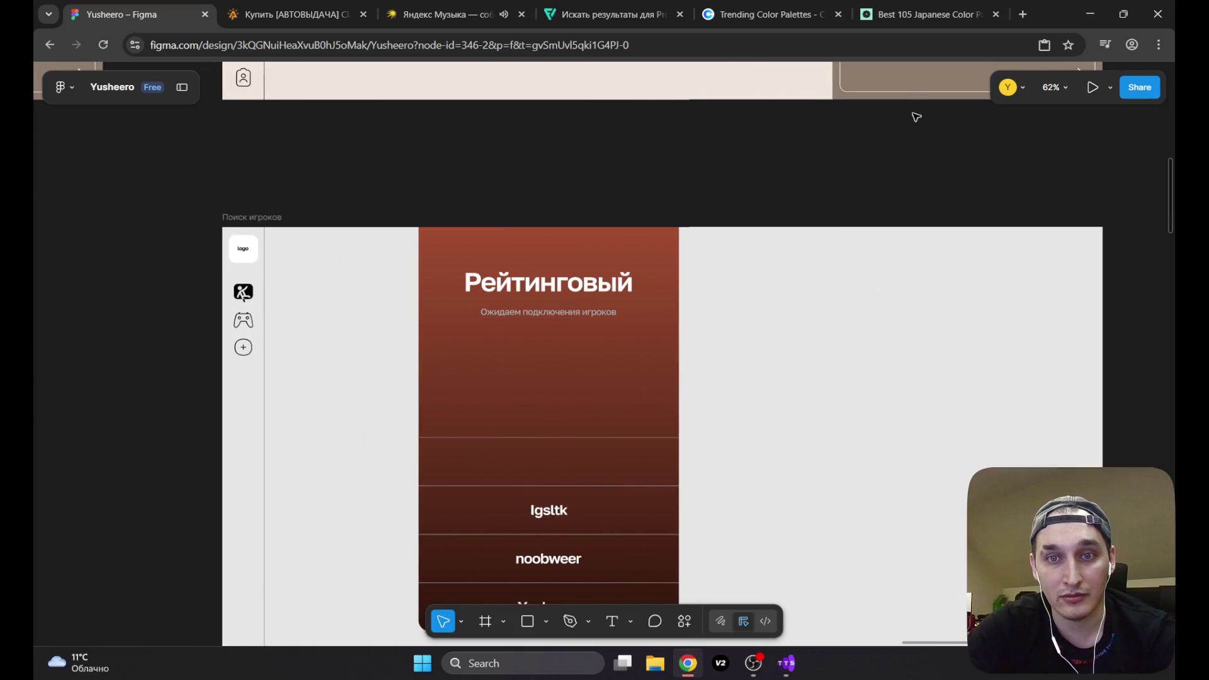
{"action": "left_click", "coordinate": [884, 90]}
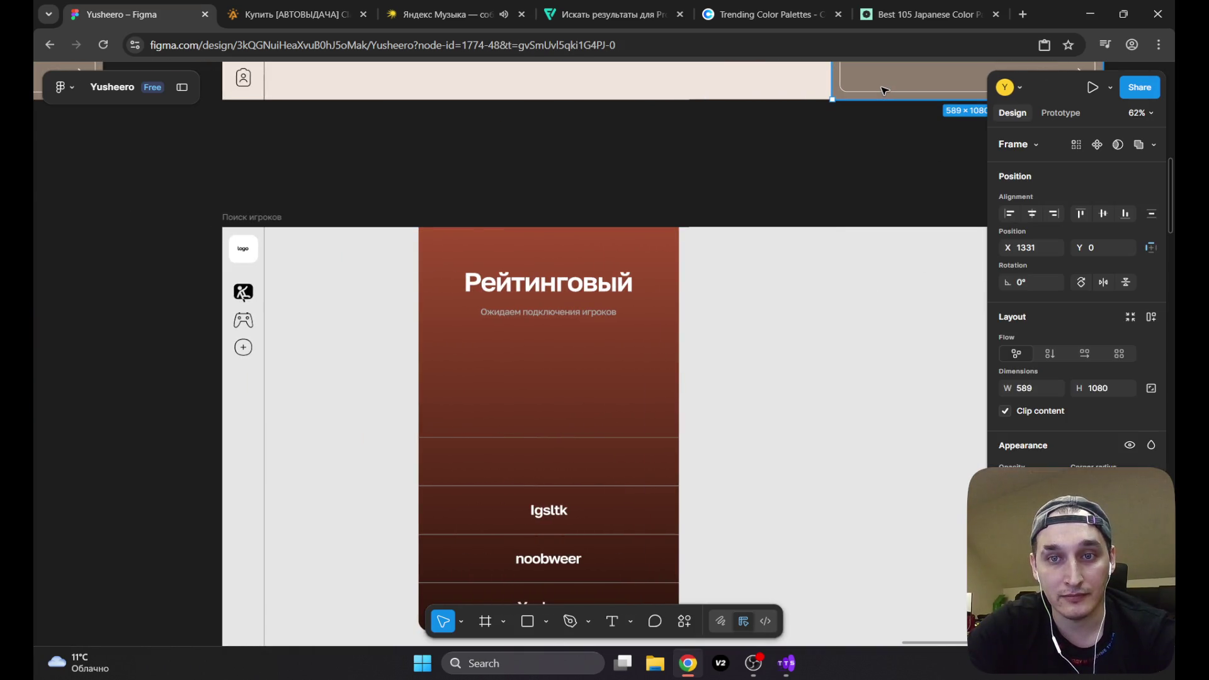
{"action": "left_click", "coordinate": [255, 216]}
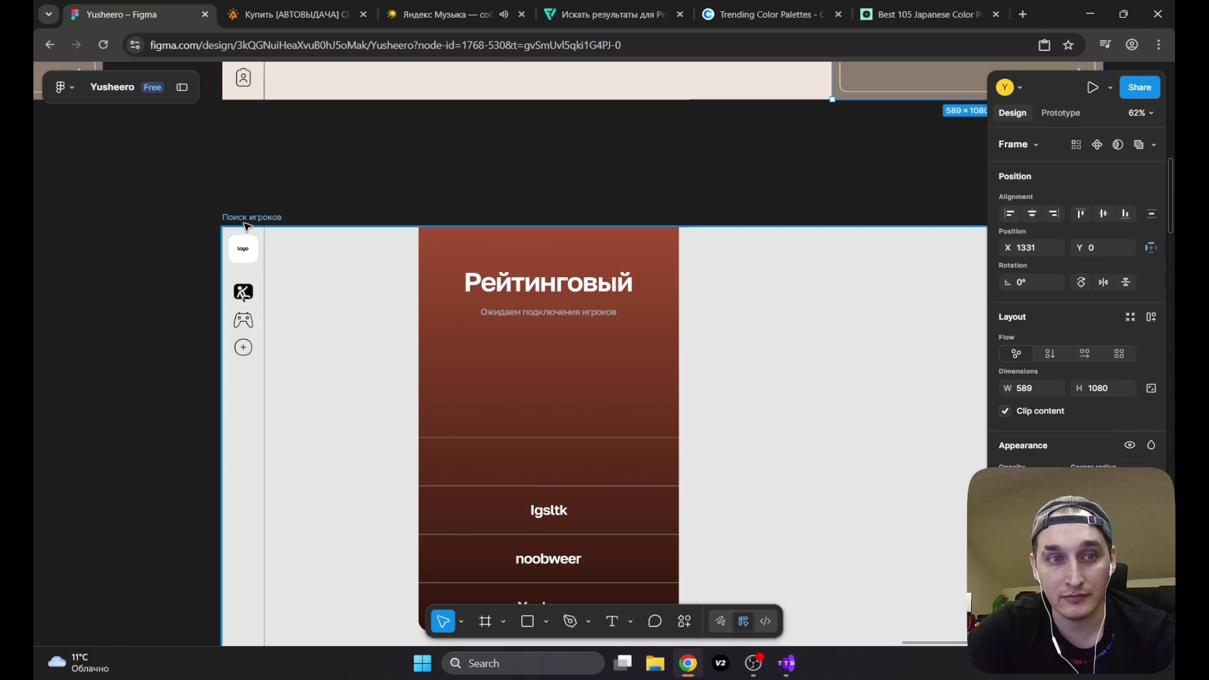
{"action": "left_click", "coordinate": [869, 364]}
{"action": "left_click", "coordinate": [271, 217]}
{"action": "key", "text": "ctrl+v"}
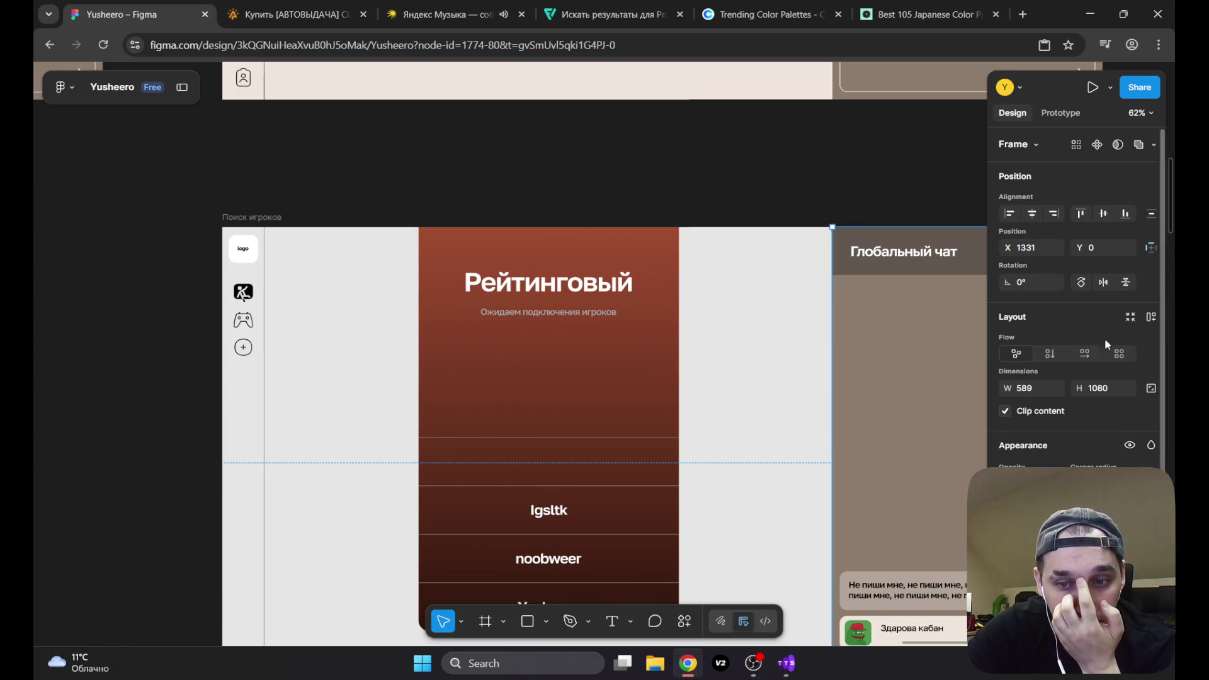
Step: Paste the Выбор режима frame's properties onto Поиск игроков for the beige #F0E6DC background
{"action": "scroll", "coordinate": [1173, 182], "scroll_direction": "down", "scroll_amount": 2}
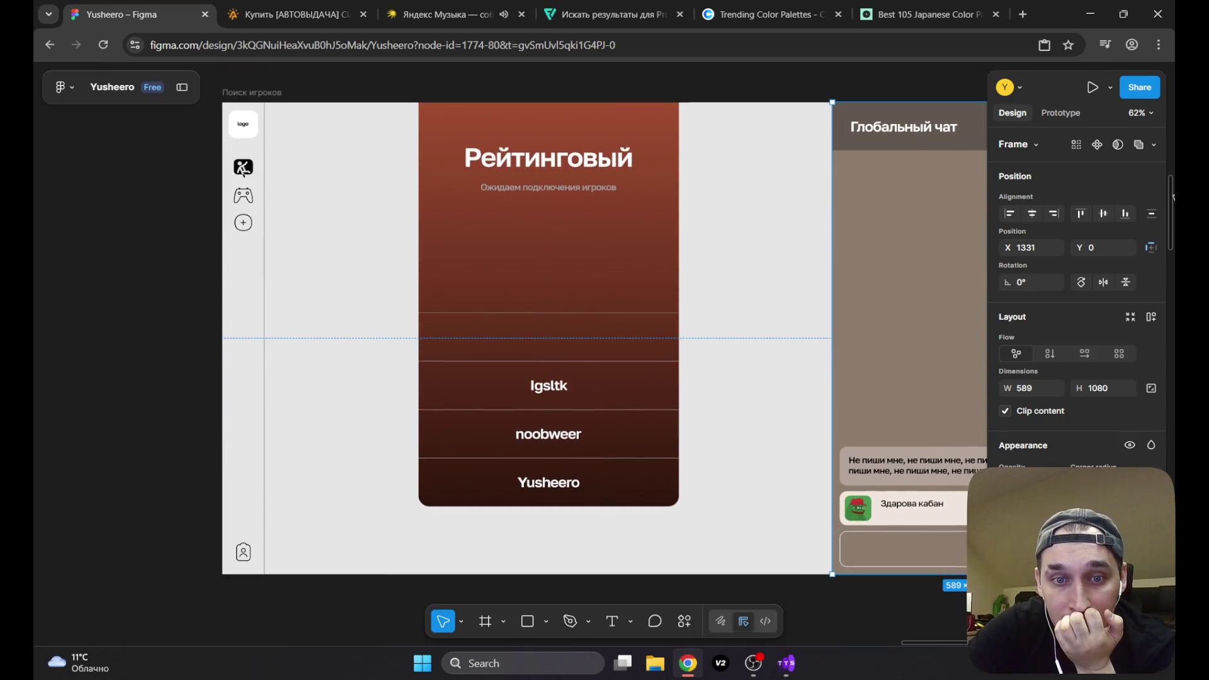
{"action": "scroll", "coordinate": [1173, 164], "scroll_direction": "up", "scroll_amount": 5}
{"action": "left_click", "coordinate": [478, 195]}
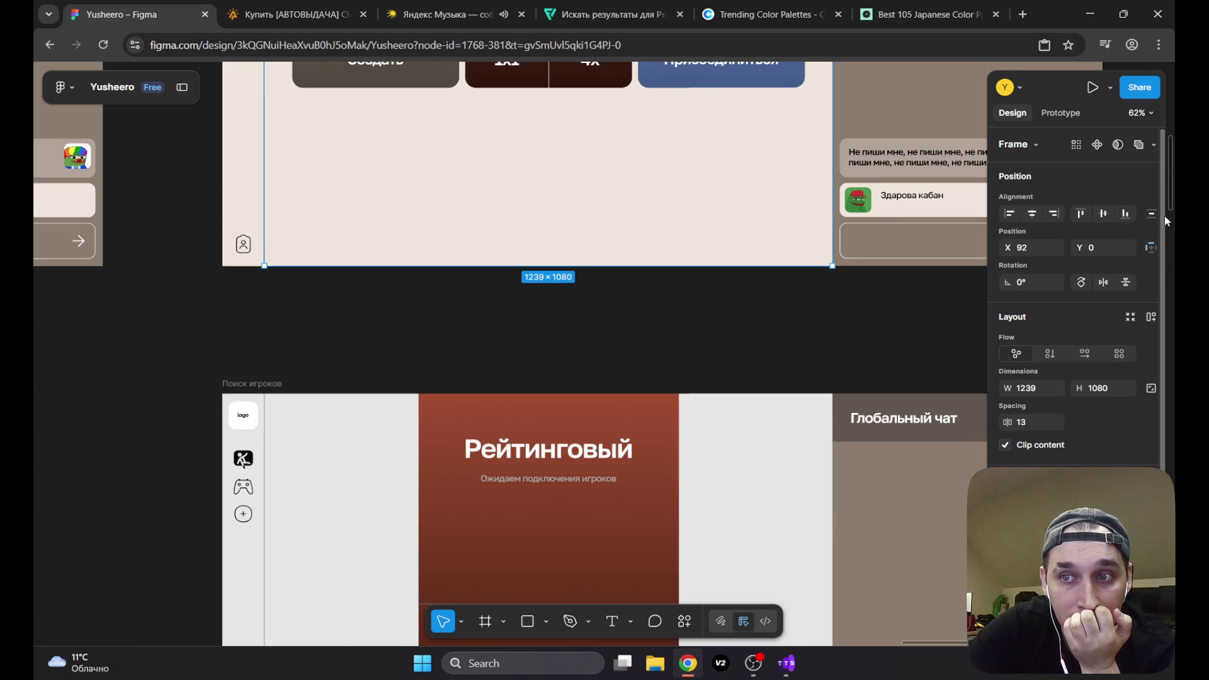
{"action": "left_click_drag", "start_coordinate": [1172, 204], "coordinate": [1173, 157]}
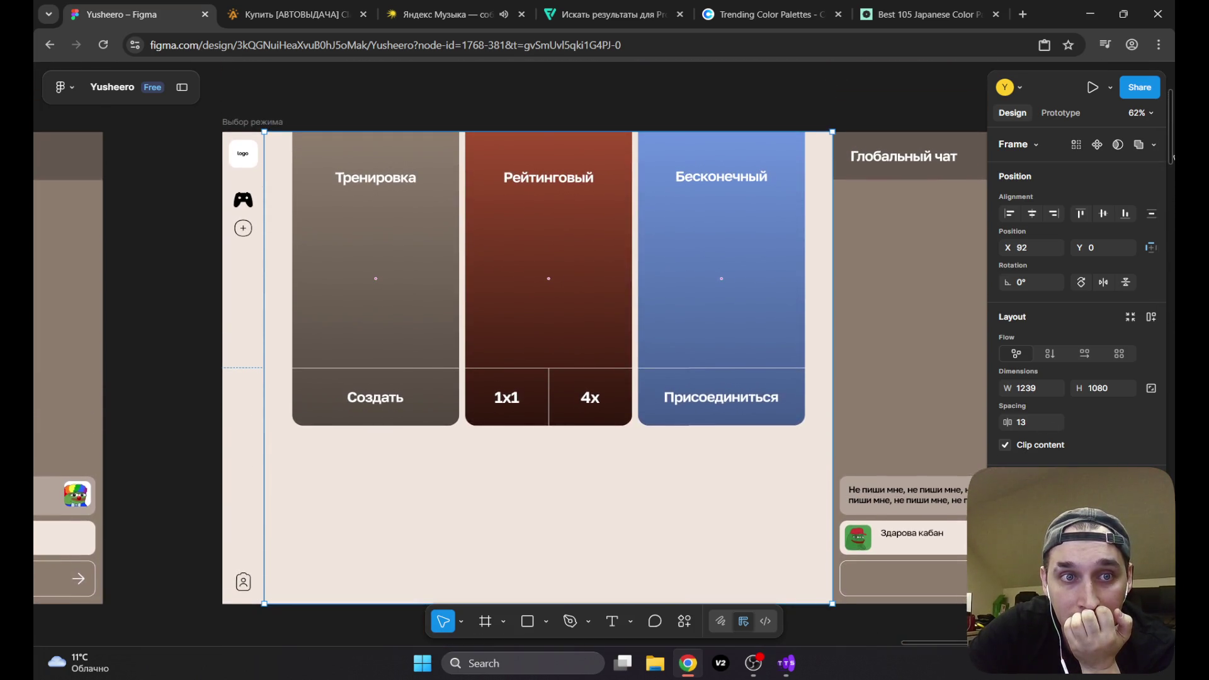
{"action": "left_click", "coordinate": [264, 122]}
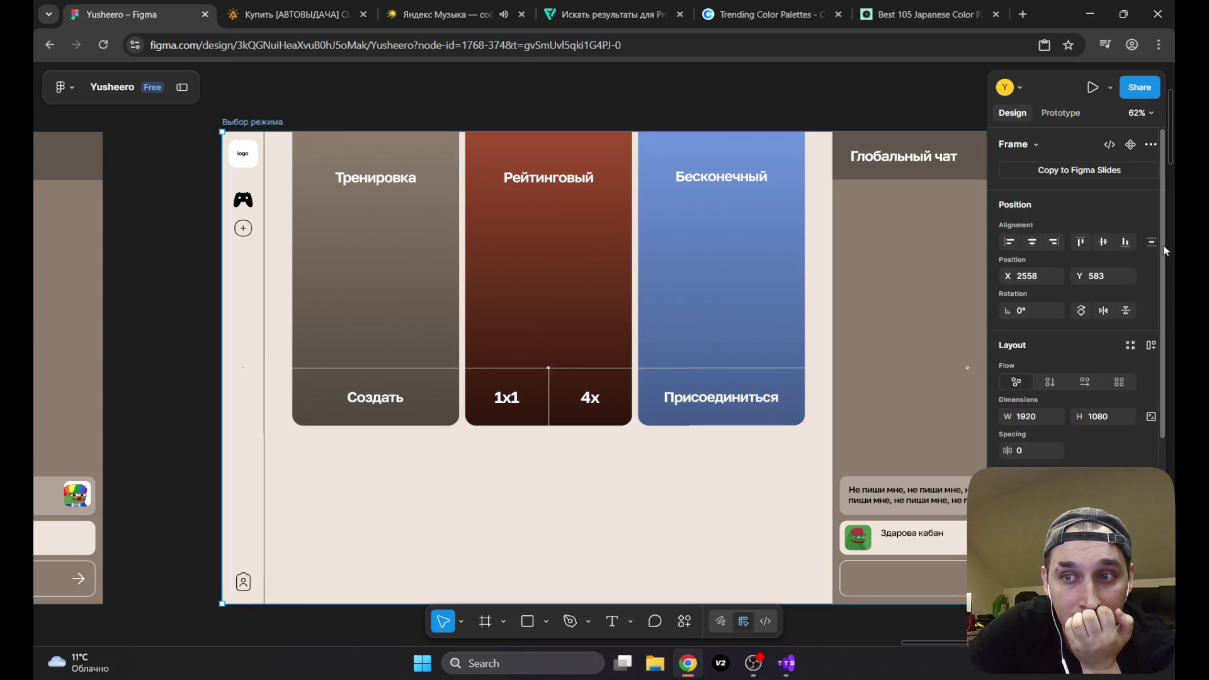
{"action": "scroll", "coordinate": [1162, 257], "scroll_direction": "down", "scroll_amount": 1}
{"action": "scroll", "coordinate": [1162, 257], "scroll_direction": "down", "scroll_amount": 3}
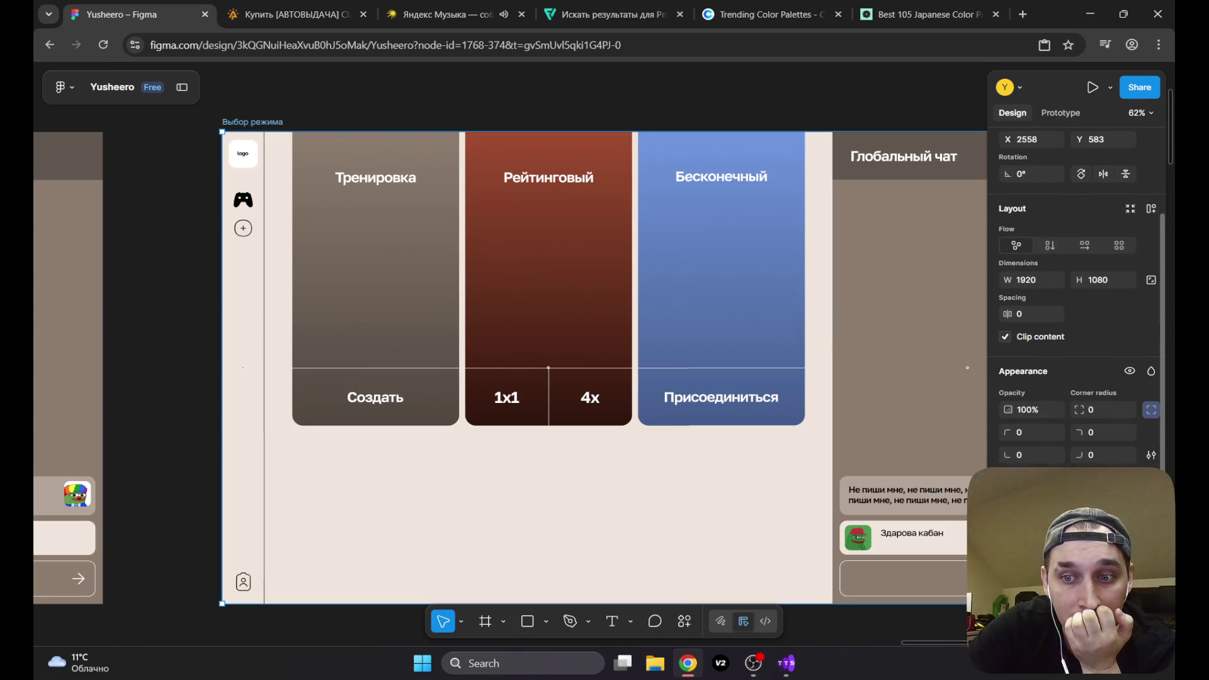
{"action": "scroll", "coordinate": [1077, 398], "scroll_direction": "down", "scroll_amount": 1}
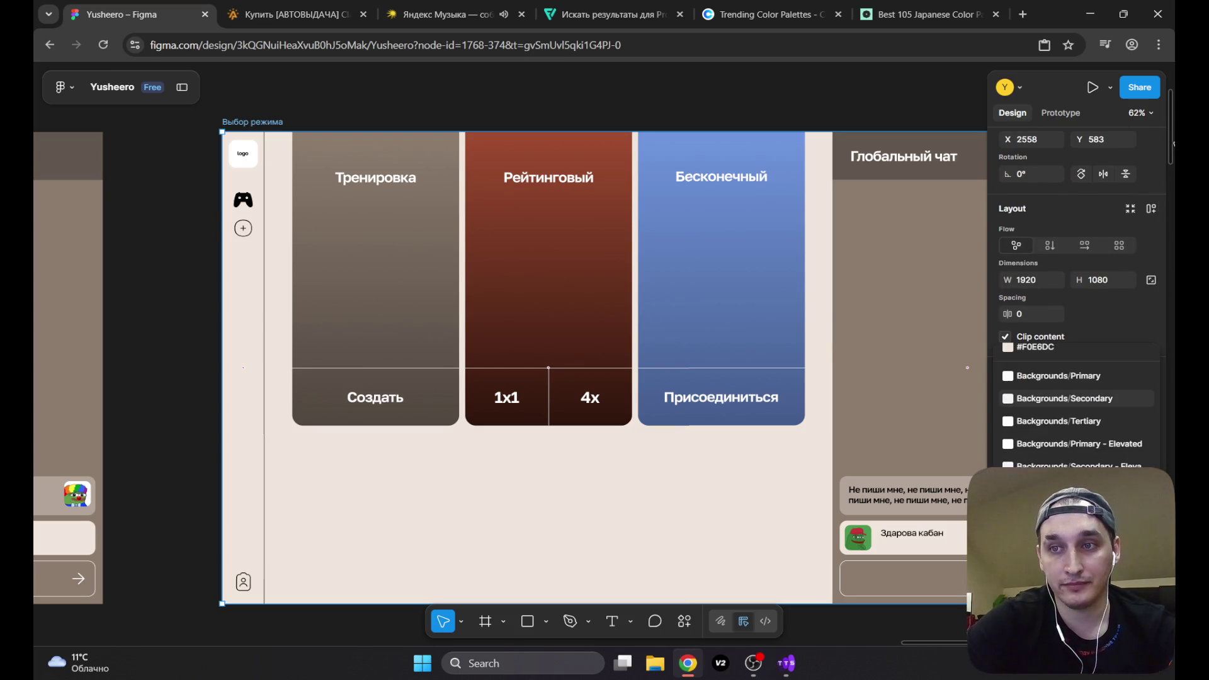
{"action": "scroll", "coordinate": [481, 273], "scroll_direction": "down", "scroll_amount": 6}
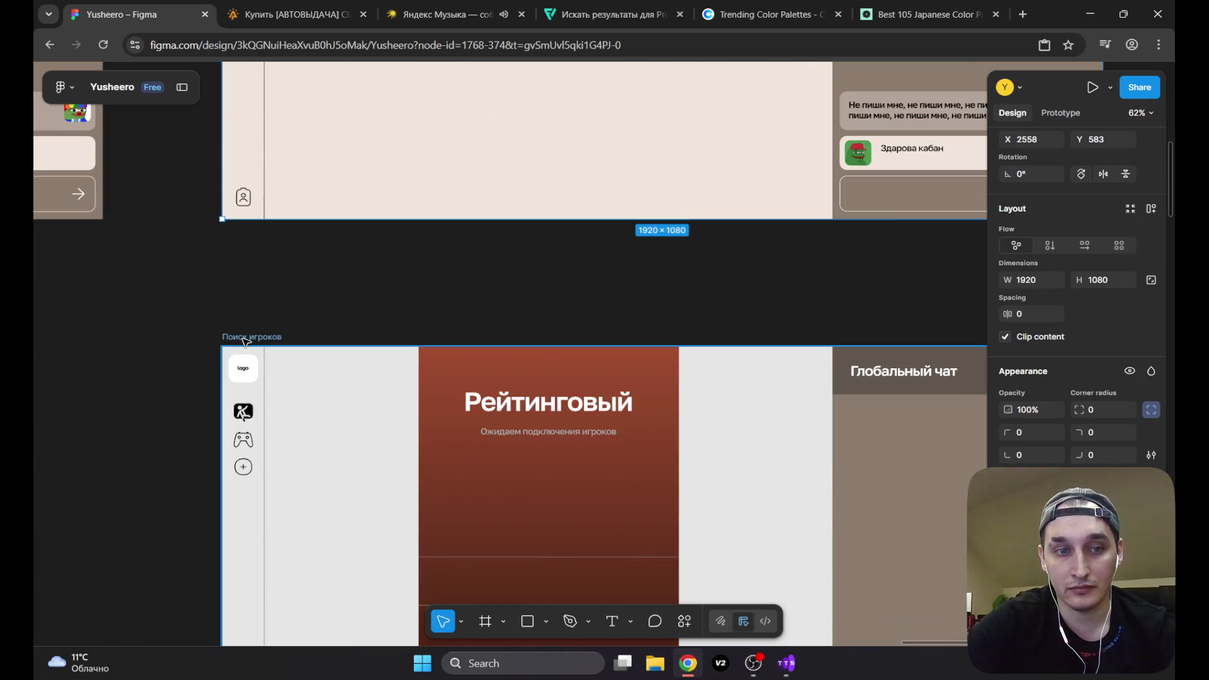
{"action": "left_click", "coordinate": [249, 338]}
{"action": "key", "text": "ctrl+alt+v"}
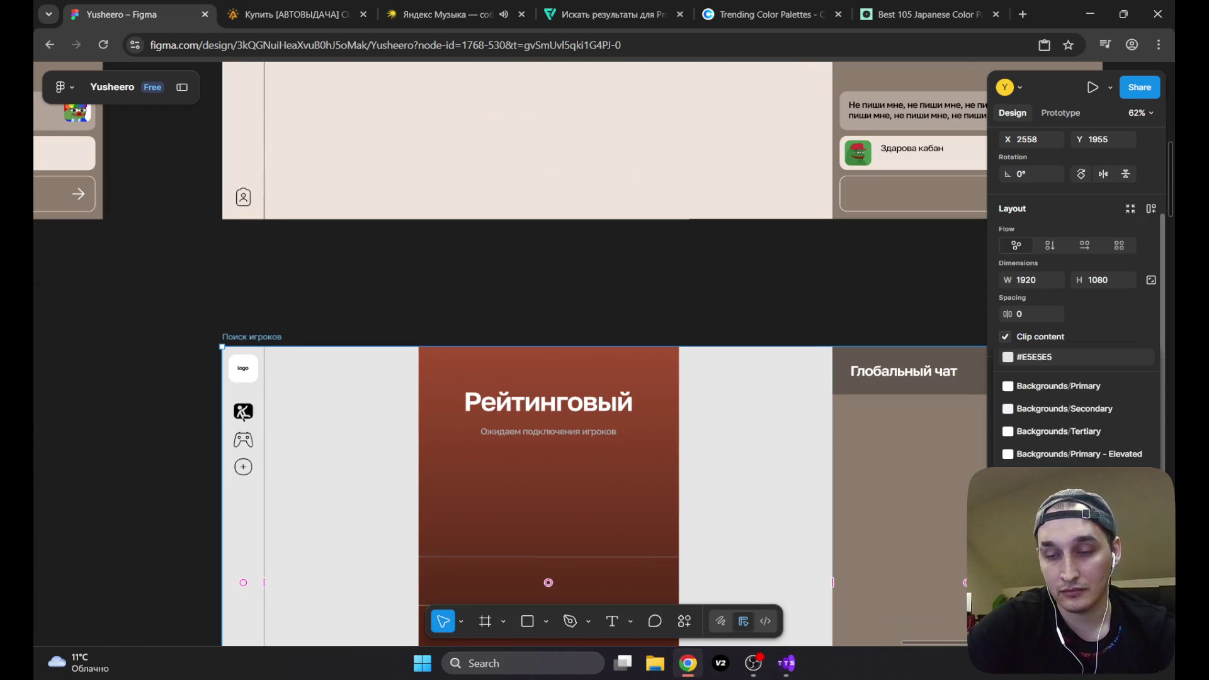
Step: Deselect, pan to review the Поиск игроков screen, then go to Yandex Music
{"action": "left_click", "coordinate": [856, 301]}
{"action": "left_click_drag", "start_coordinate": [1173, 169], "coordinate": [1172, 201]}
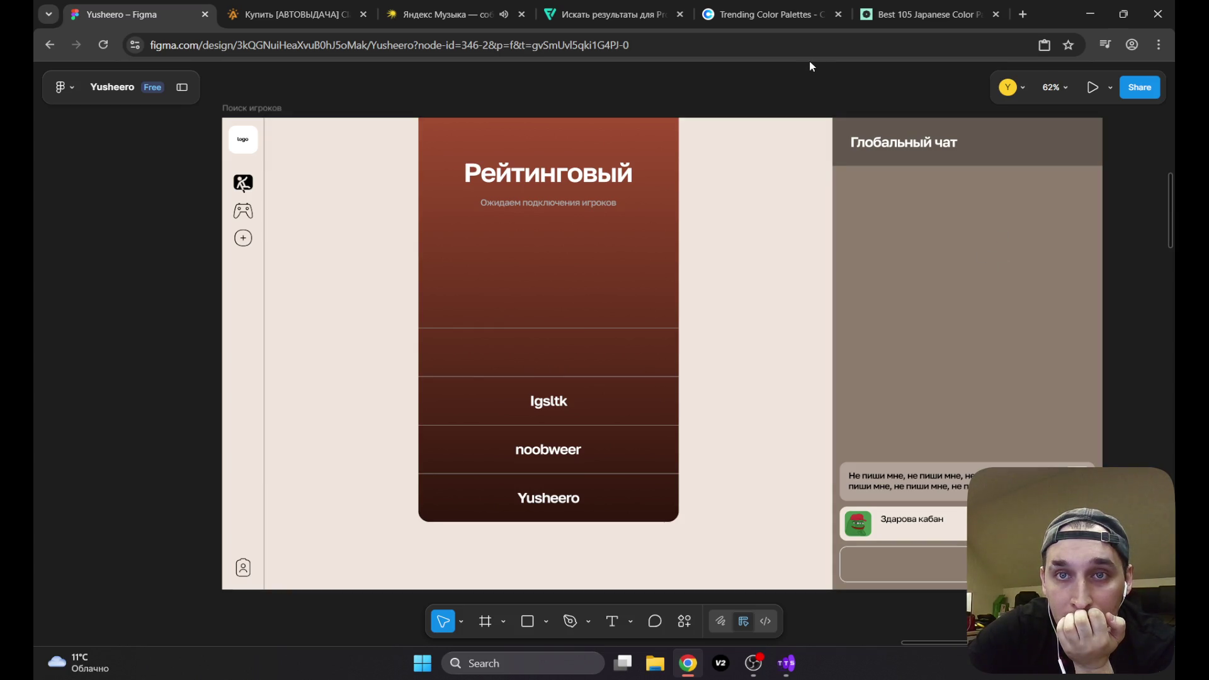
{"action": "left_click", "coordinate": [447, 14]}
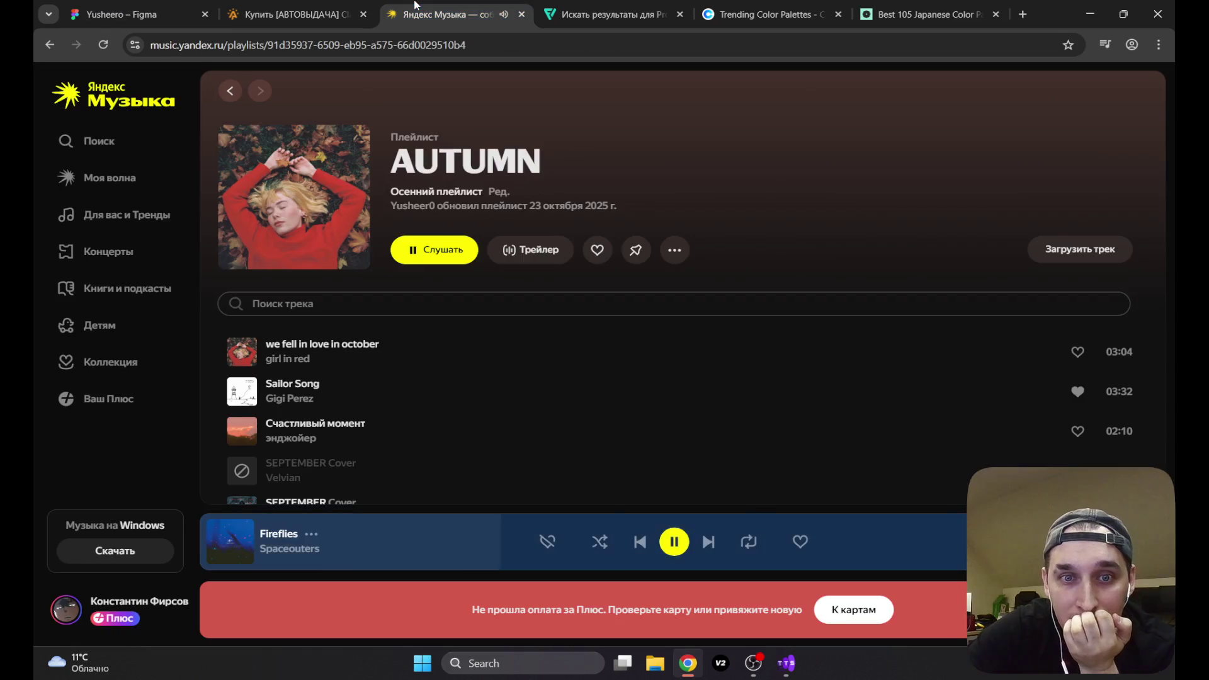
Step: Skip three tracks ahead to M83's I Guess I'm Floating and return to Figma
{"action": "left_click", "coordinate": [710, 545]}
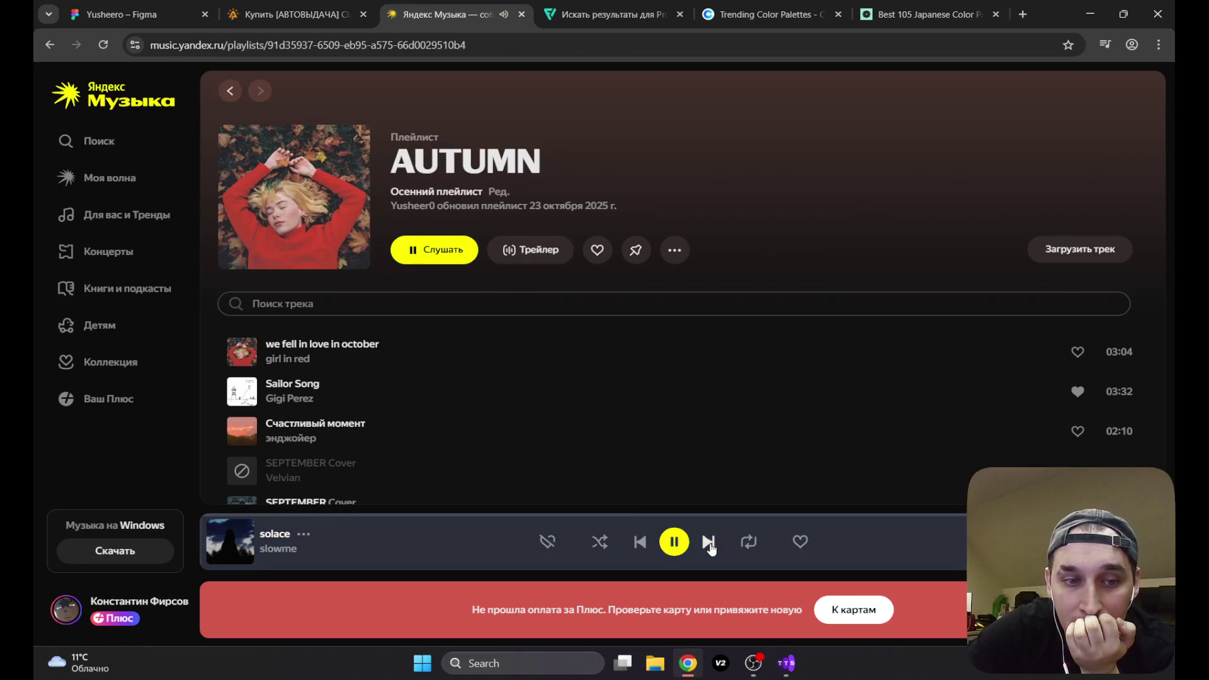
{"action": "left_click", "coordinate": [709, 543]}
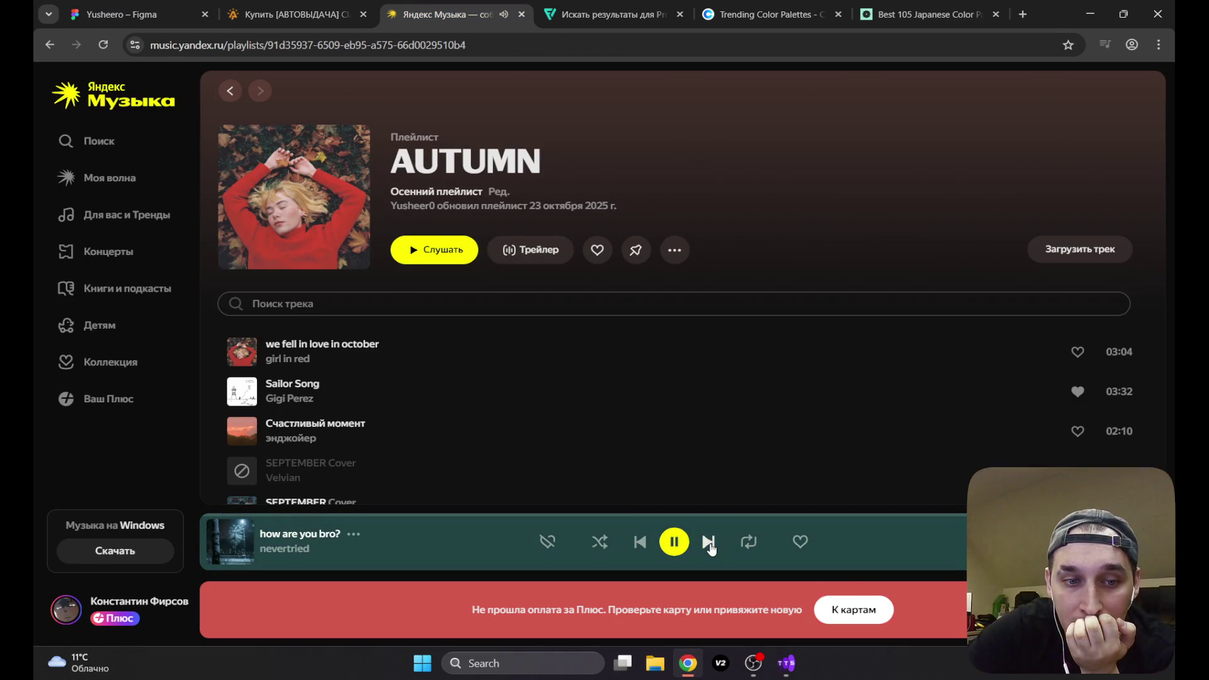
{"action": "left_click", "coordinate": [708, 542]}
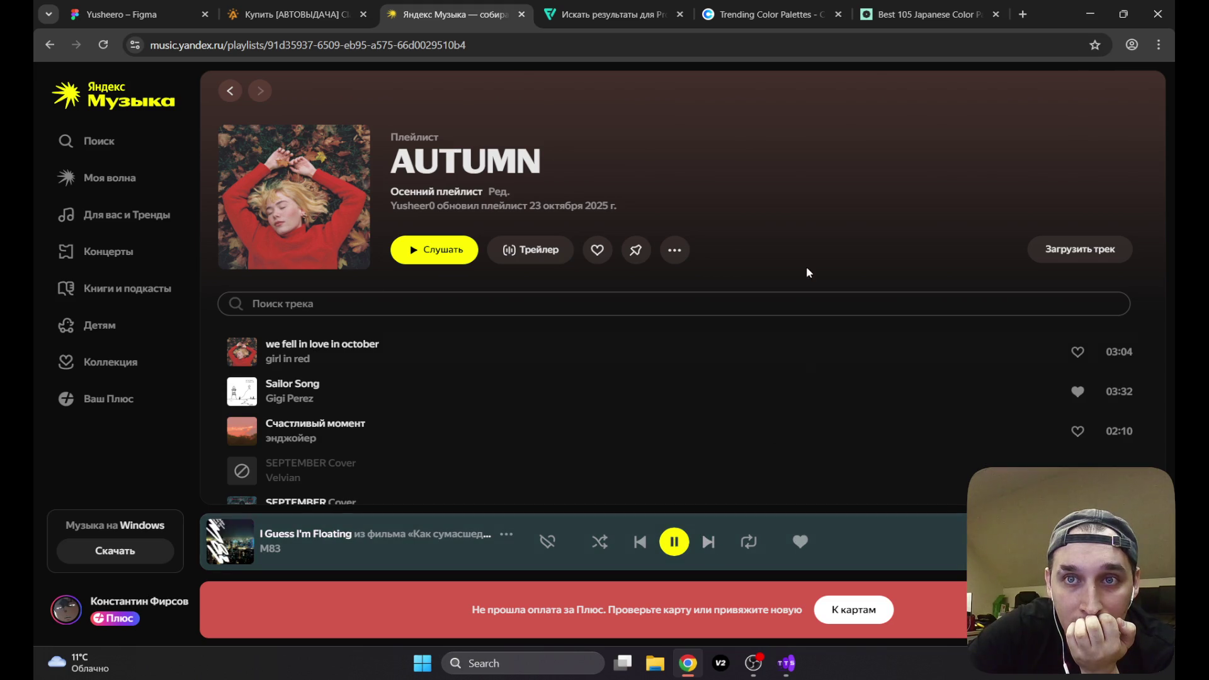
{"action": "left_click", "coordinate": [133, 5]}
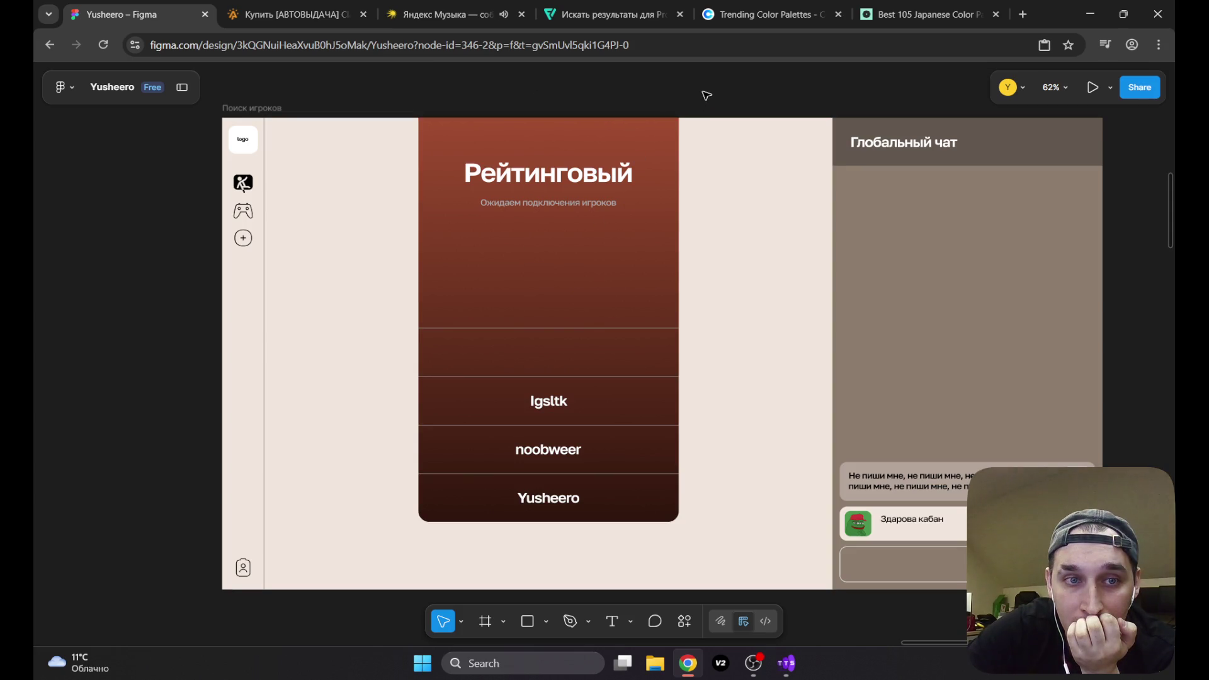
Step: Try a different fill colour on the left sidebar frame, then deselect it
{"action": "left_click", "coordinate": [233, 321]}
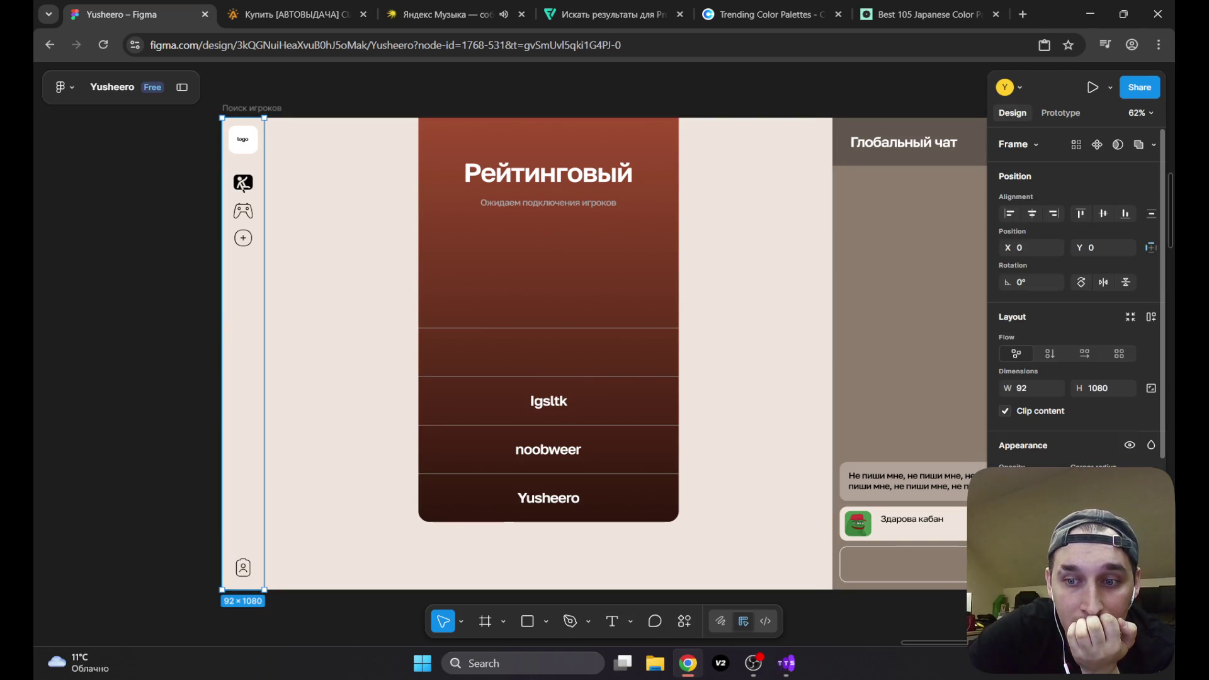
{"action": "left_click", "coordinate": [1006, 541]}
{"action": "mouse_move", "coordinate": [832, 353]}
{"action": "left_mouse_down"}
{"action": "mouse_move", "coordinate": [821, 405]}
{"action": "mouse_move", "coordinate": [854, 435]}
{"action": "mouse_move", "coordinate": [850, 423]}
{"action": "mouse_move", "coordinate": [774, 504]}
{"action": "left_mouse_up"}
{"action": "left_click", "coordinate": [157, 308]}
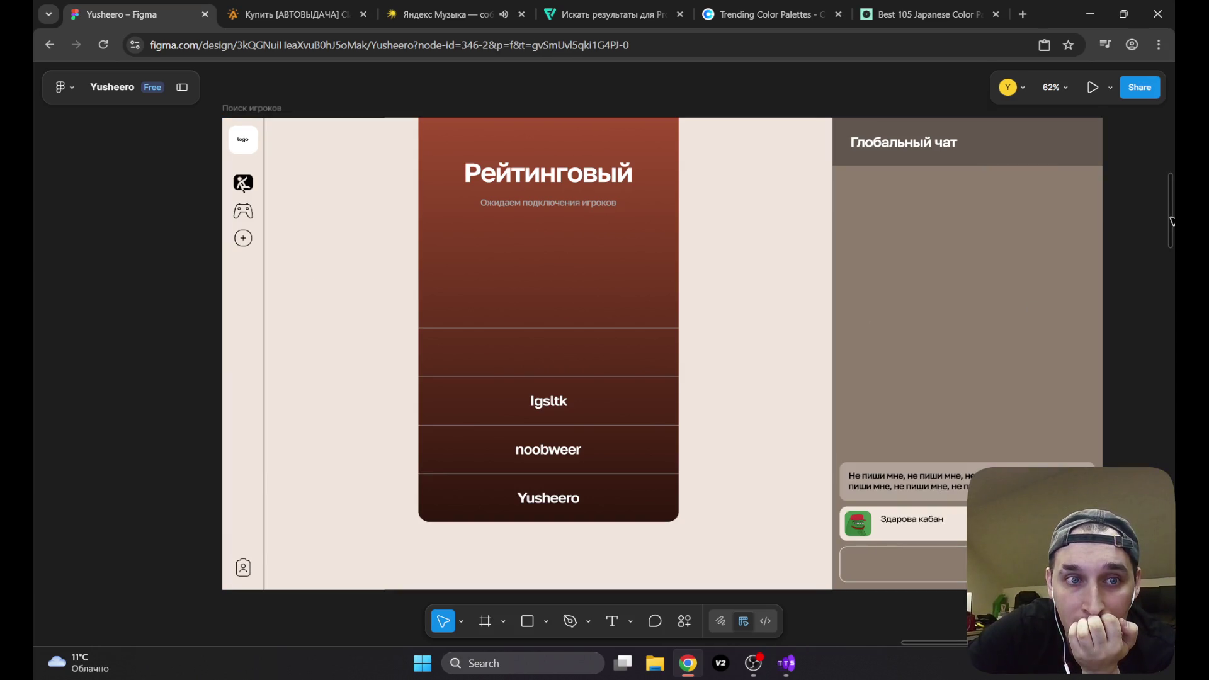
{"action": "left_click", "coordinate": [261, 305]}
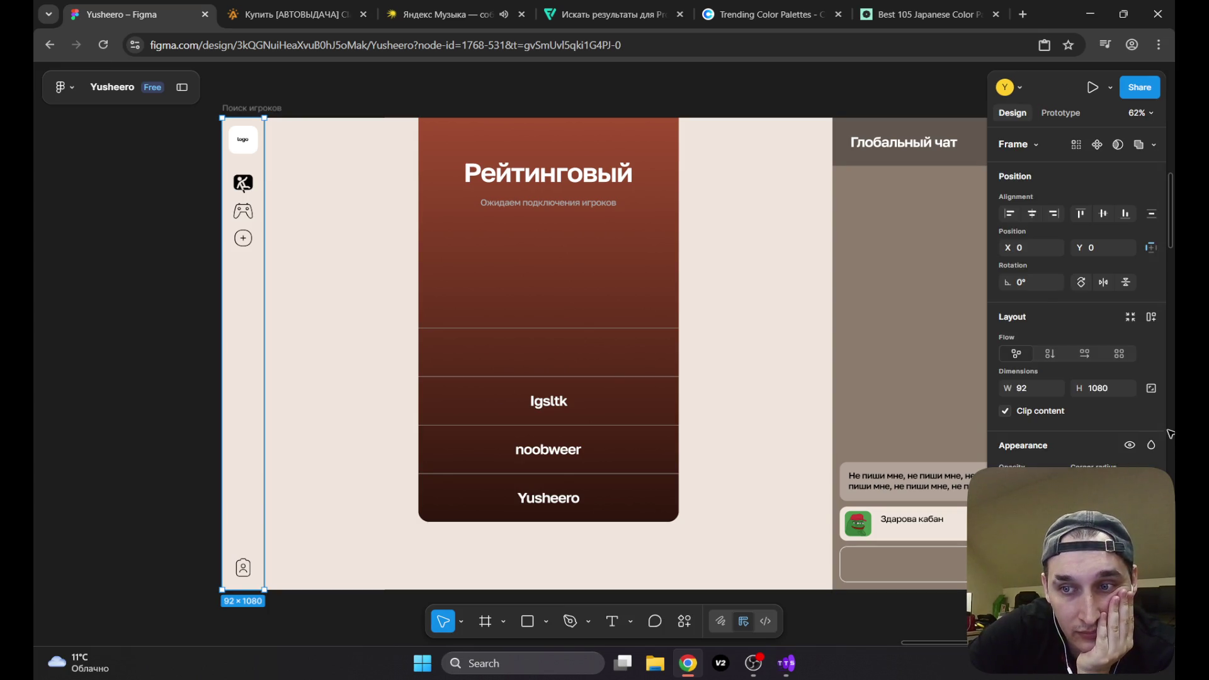
{"action": "left_click", "coordinate": [866, 85]}
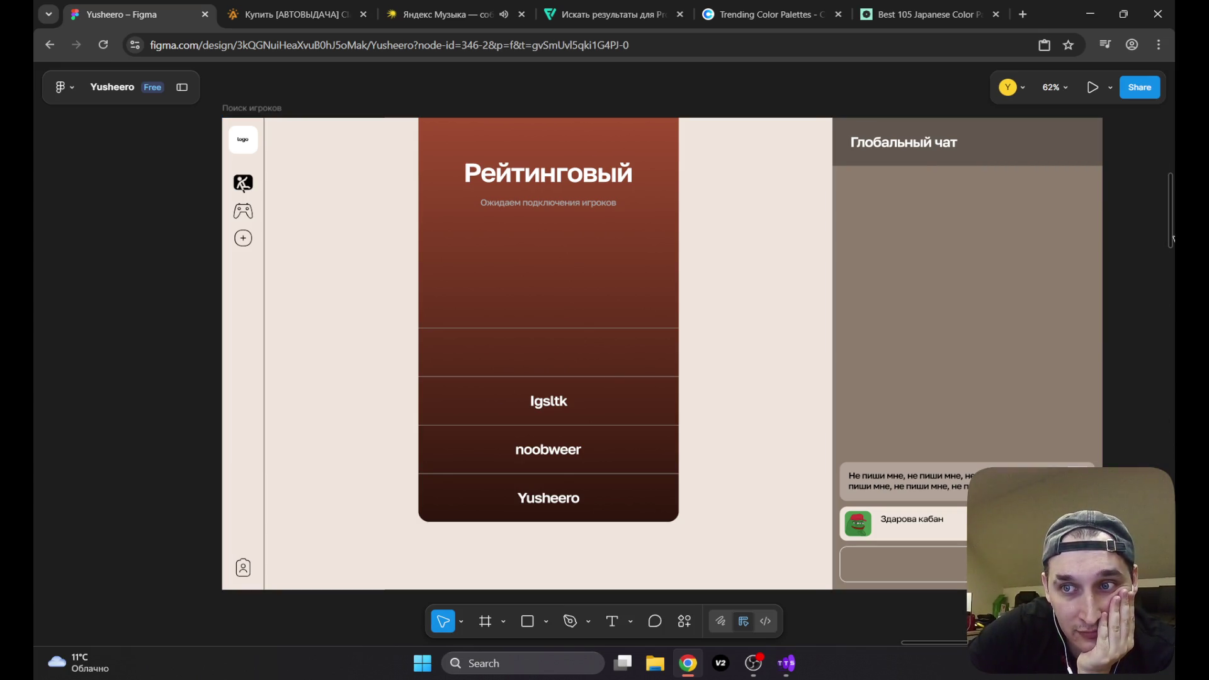
Step: Pan back to the Поиск игроков frame and global chat, then open the Claude shop tab
{"action": "mouse_move", "coordinate": [1171, 235]}
{"action": "left_mouse_down"}
{"action": "mouse_move", "coordinate": [1172, 147]}
{"action": "mouse_move", "coordinate": [1174, 269]}
{"action": "mouse_move", "coordinate": [1172, 125]}
{"action": "mouse_move", "coordinate": [1160, 219]}
{"action": "left_mouse_up"}
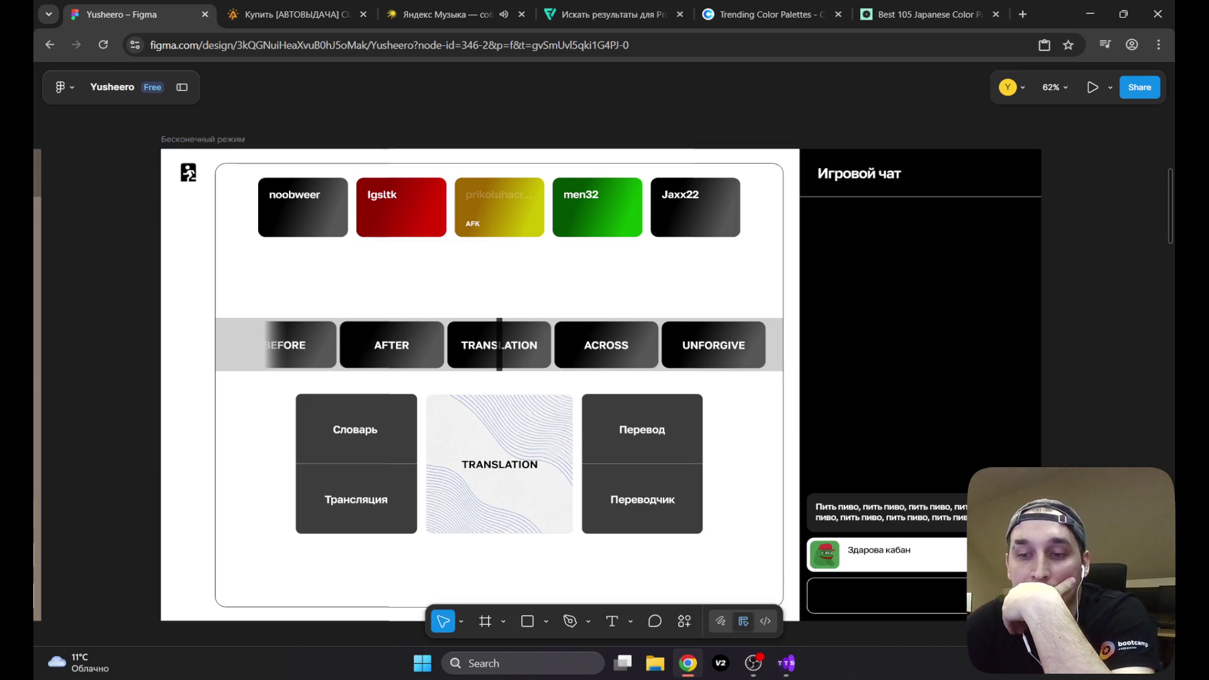
{"action": "mouse_move", "coordinate": [1008, 641]}
{"action": "left_mouse_down"}
{"action": "mouse_move", "coordinate": [813, 650]}
{"action": "mouse_move", "coordinate": [905, 662]}
{"action": "mouse_move", "coordinate": [963, 504]}
{"action": "mouse_move", "coordinate": [965, 387]}
{"action": "left_mouse_up"}
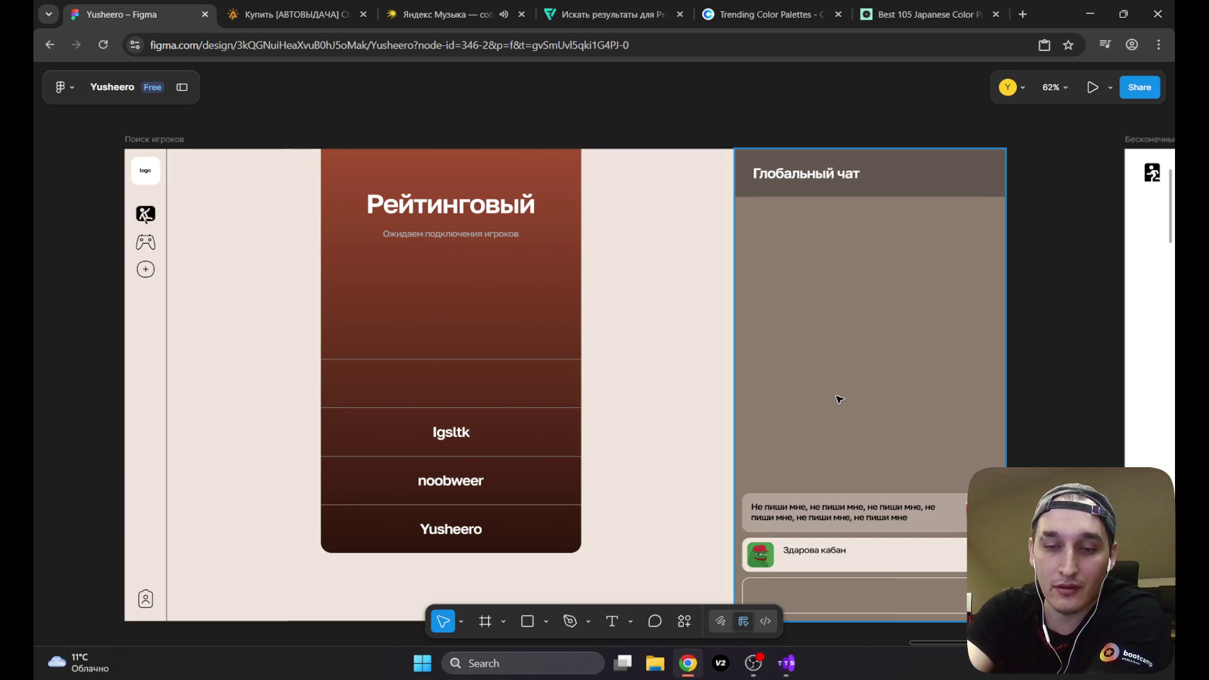
{"action": "left_click", "coordinate": [319, 5]}
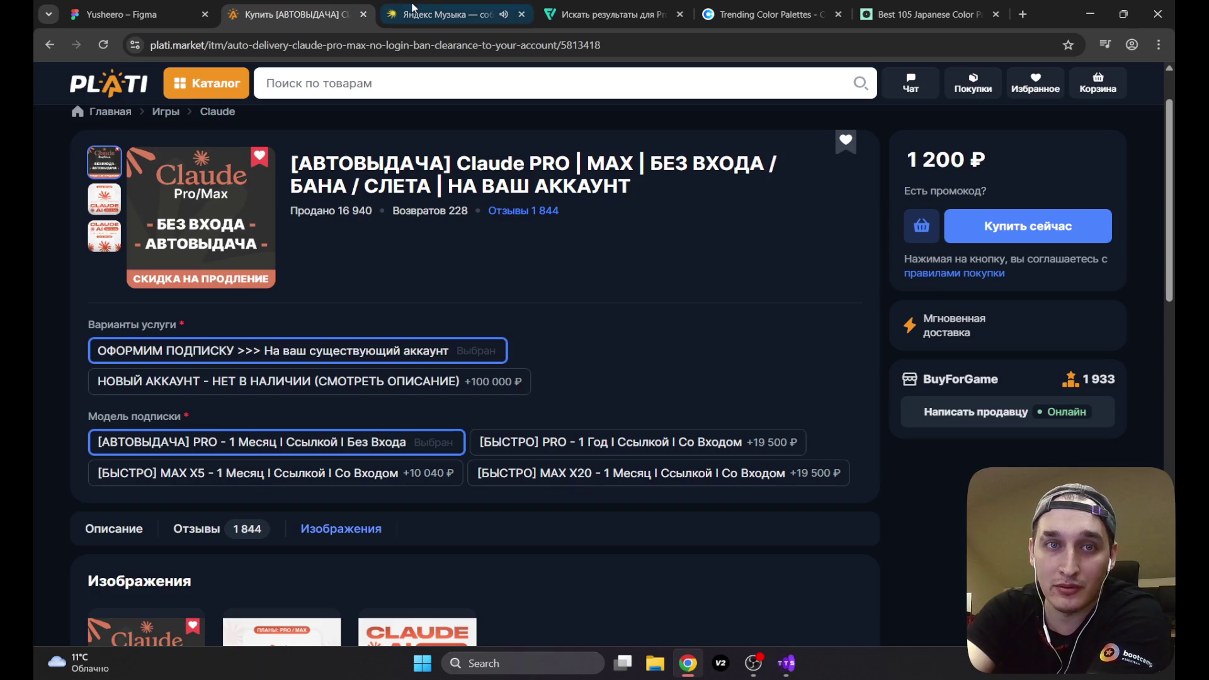
{"action": "left_click", "coordinate": [157, 5]}
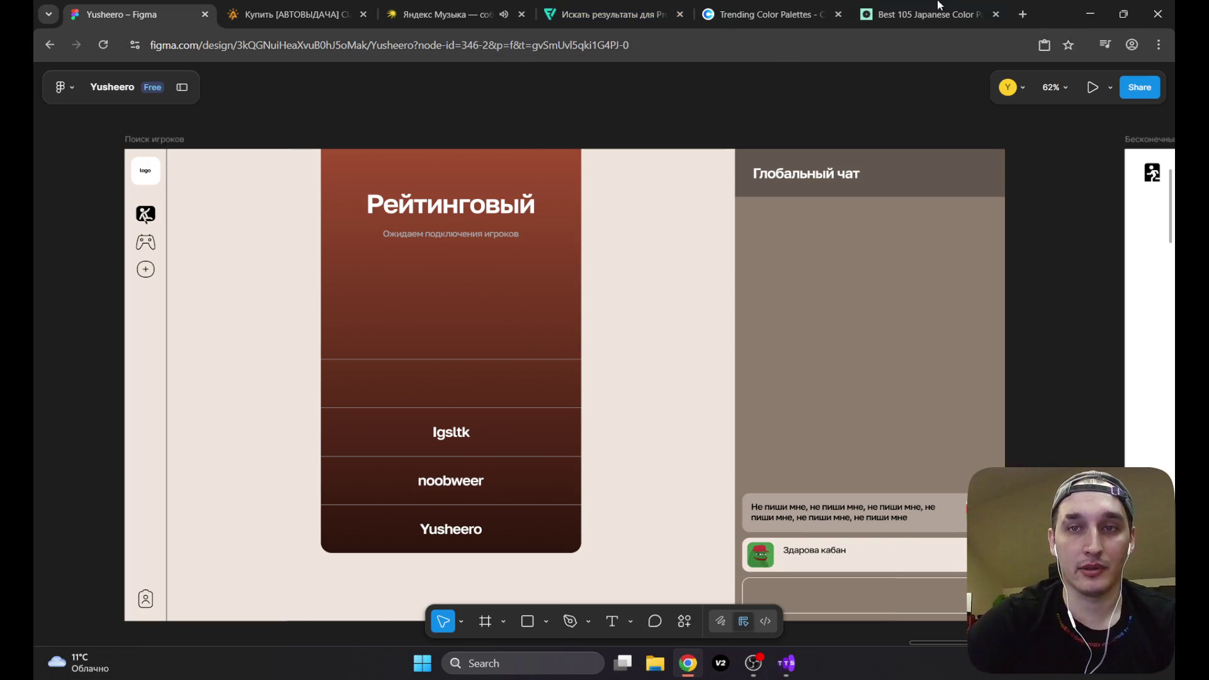
Step: Search Google for Anki and open the official Anki website
{"action": "type", "text": "Anki"}
{"action": "key", "text": "Return"}
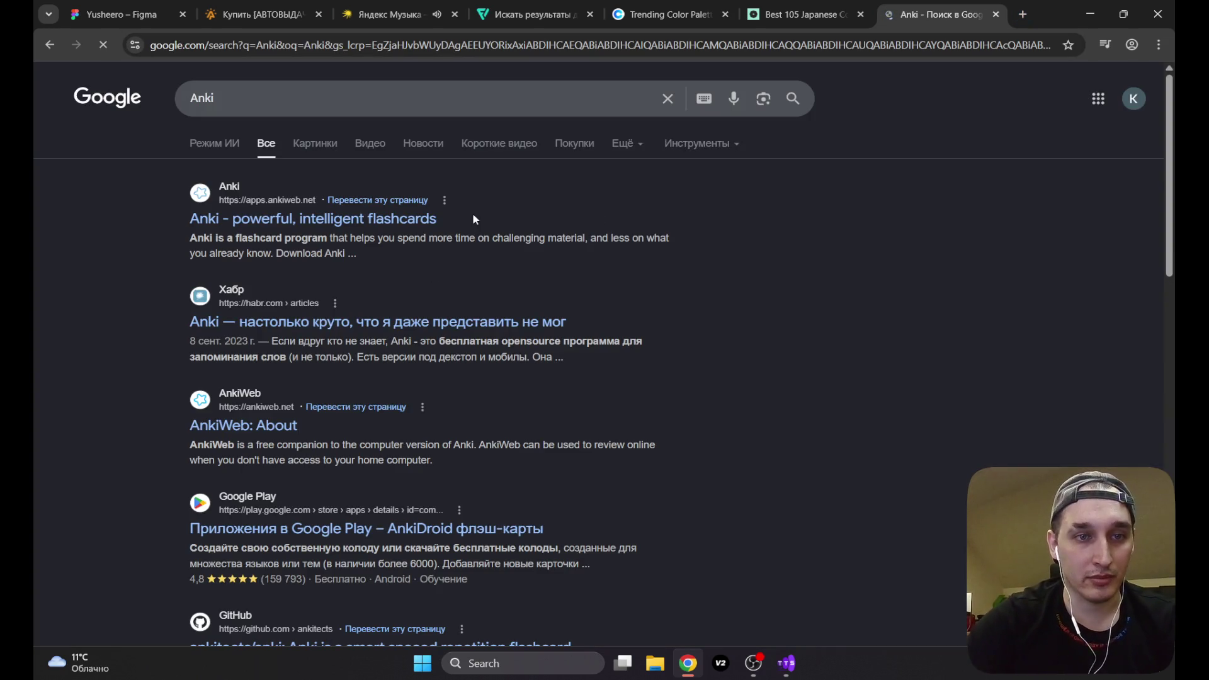
{"action": "left_click", "coordinate": [346, 220]}
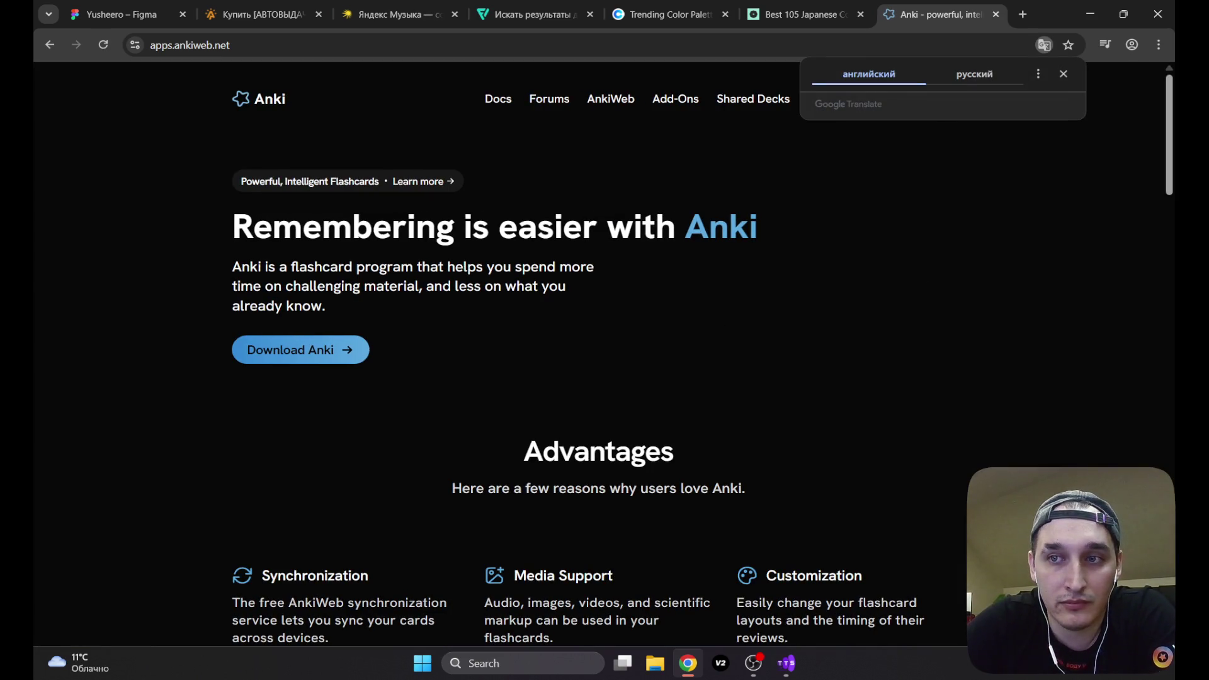
Step: Browse the Anki homepage and AnkiWeb page, then return to the Anki search results
{"action": "left_click_drag", "start_coordinate": [1171, 151], "coordinate": [1171, 290]}
{"action": "scroll", "coordinate": [1172, 289], "scroll_direction": "down", "scroll_amount": 1}
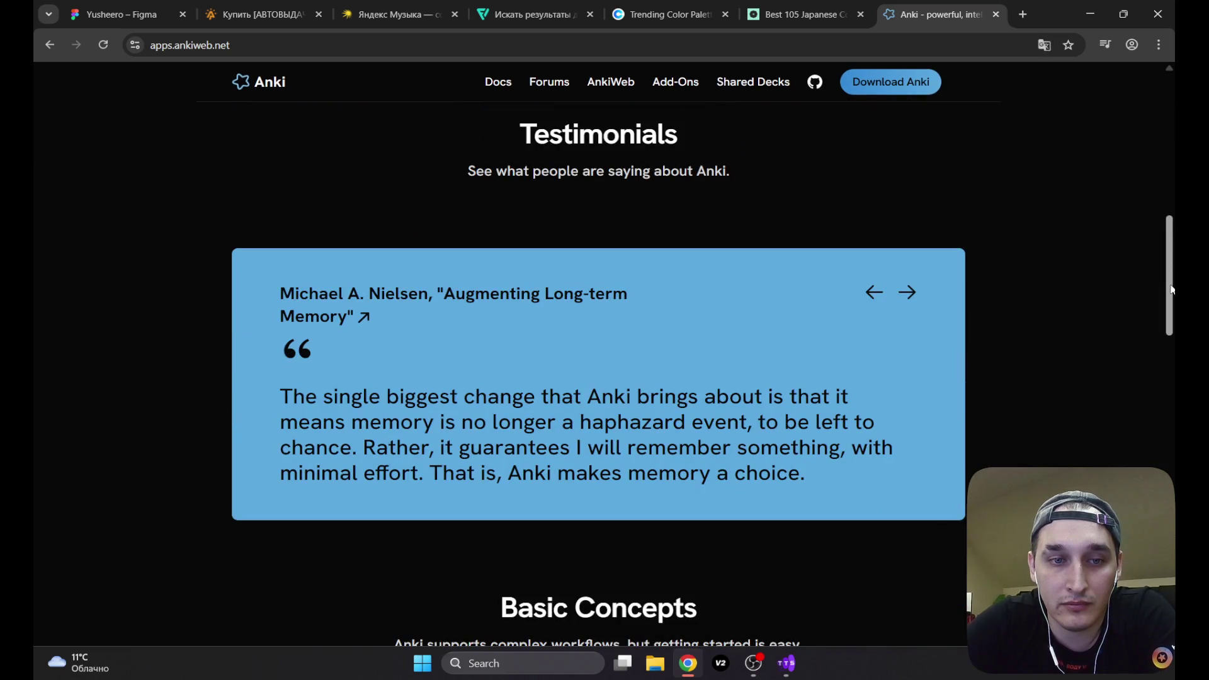
{"action": "left_click_drag", "start_coordinate": [1171, 290], "coordinate": [1154, 349]}
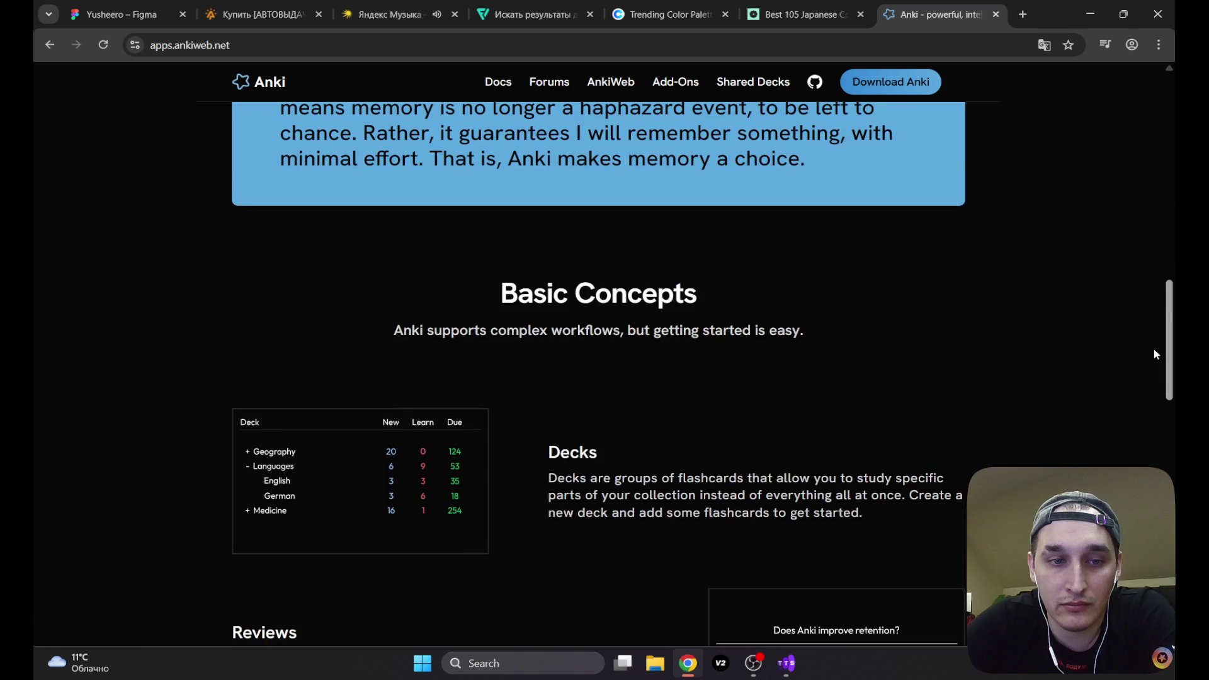
{"action": "scroll", "coordinate": [1153, 349], "scroll_direction": "down", "scroll_amount": 7}
{"action": "scroll", "coordinate": [1154, 349], "scroll_direction": "up", "scroll_amount": 15}
{"action": "scroll", "coordinate": [703, 380], "scroll_direction": "up", "scroll_amount": 8}
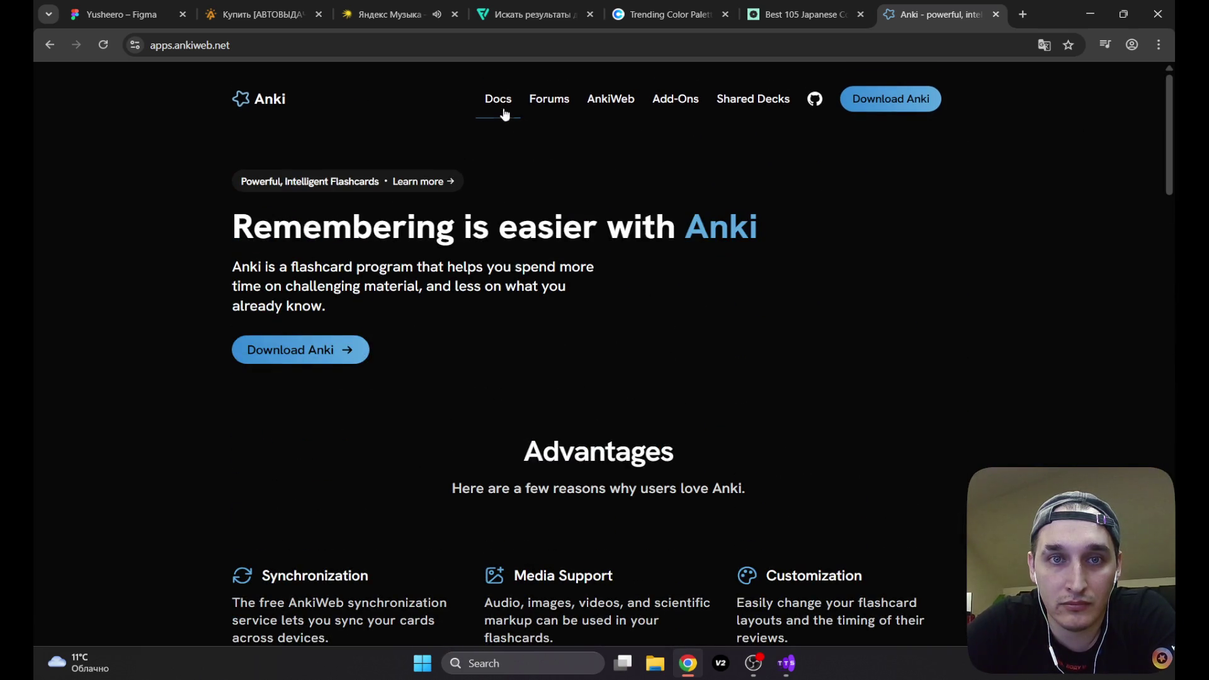
{"action": "left_click", "coordinate": [631, 105]}
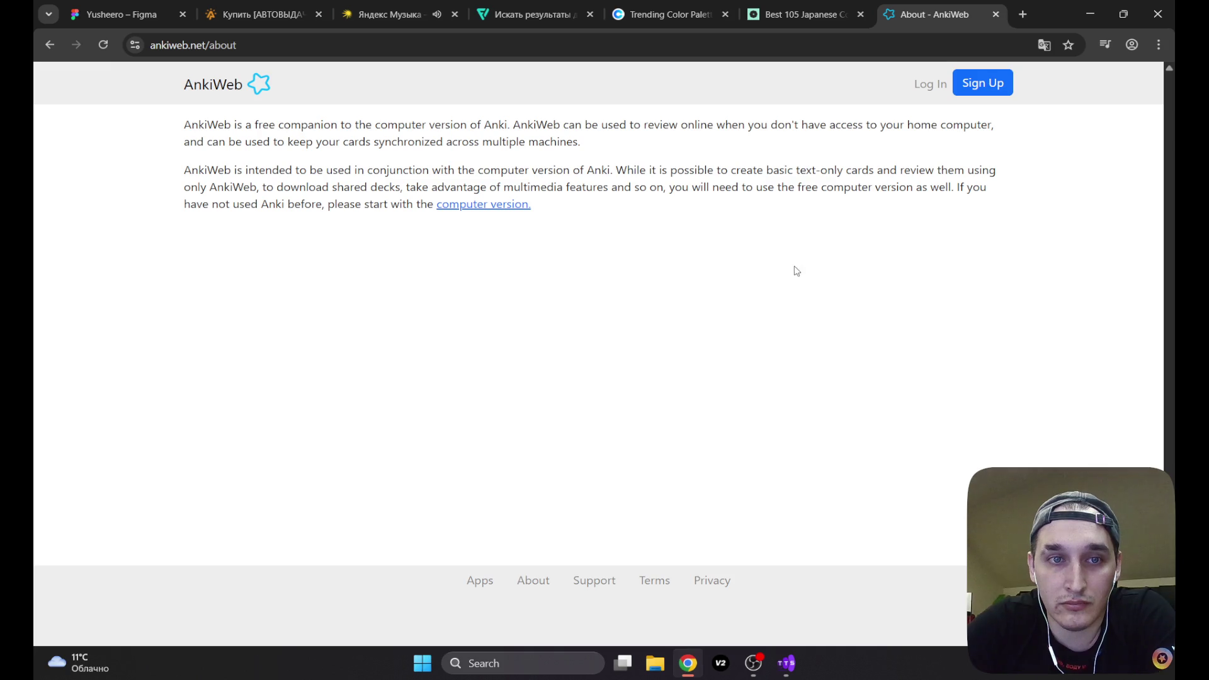
{"action": "left_click", "coordinate": [50, 46]}
{"action": "left_click", "coordinate": [50, 48]}
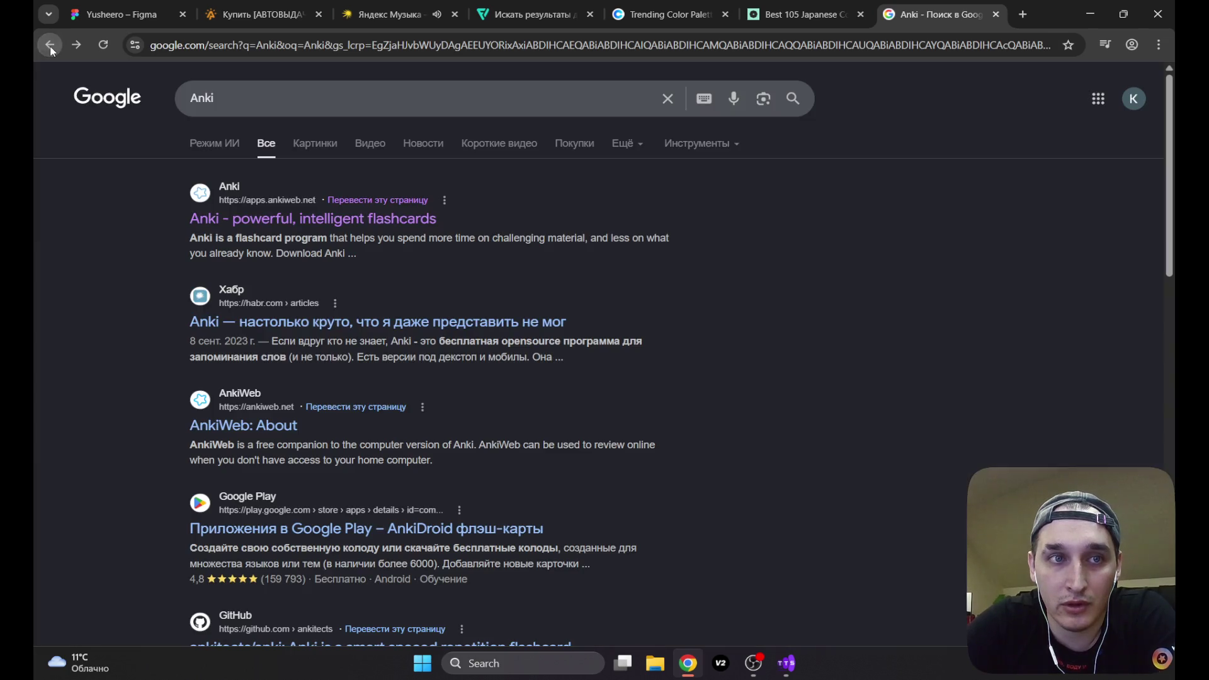
{"action": "left_click", "coordinate": [326, 322]}
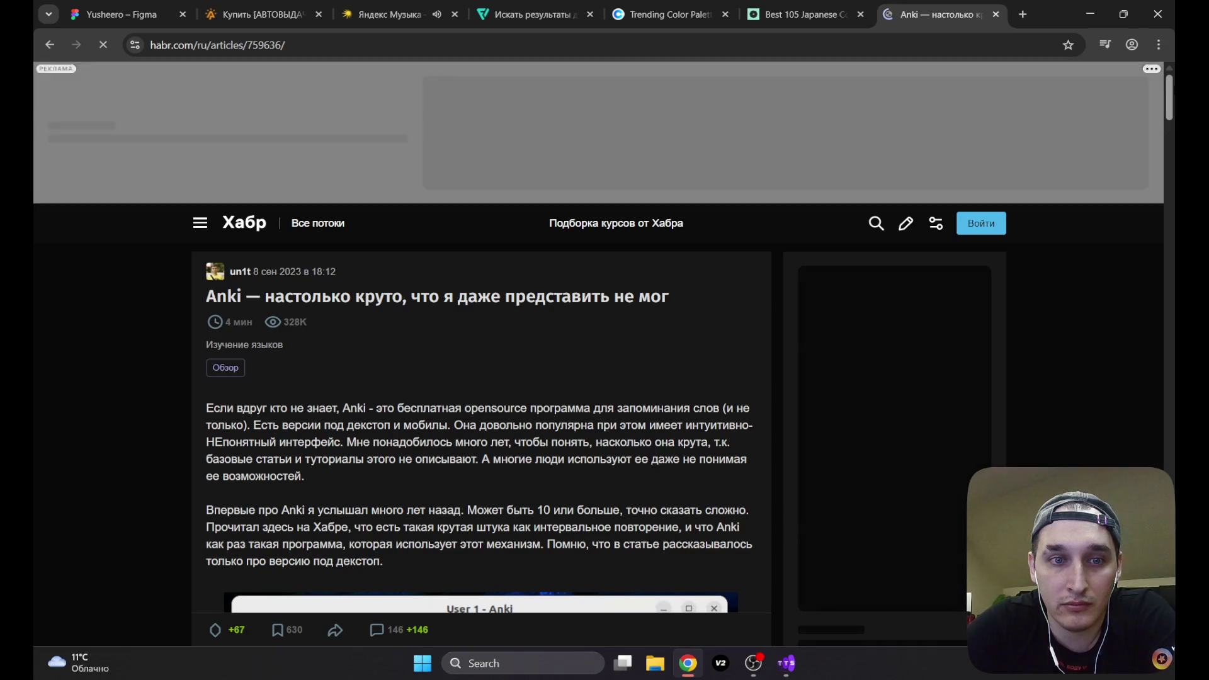
{"action": "scroll", "coordinate": [1173, 99], "scroll_direction": "down", "scroll_amount": 2}
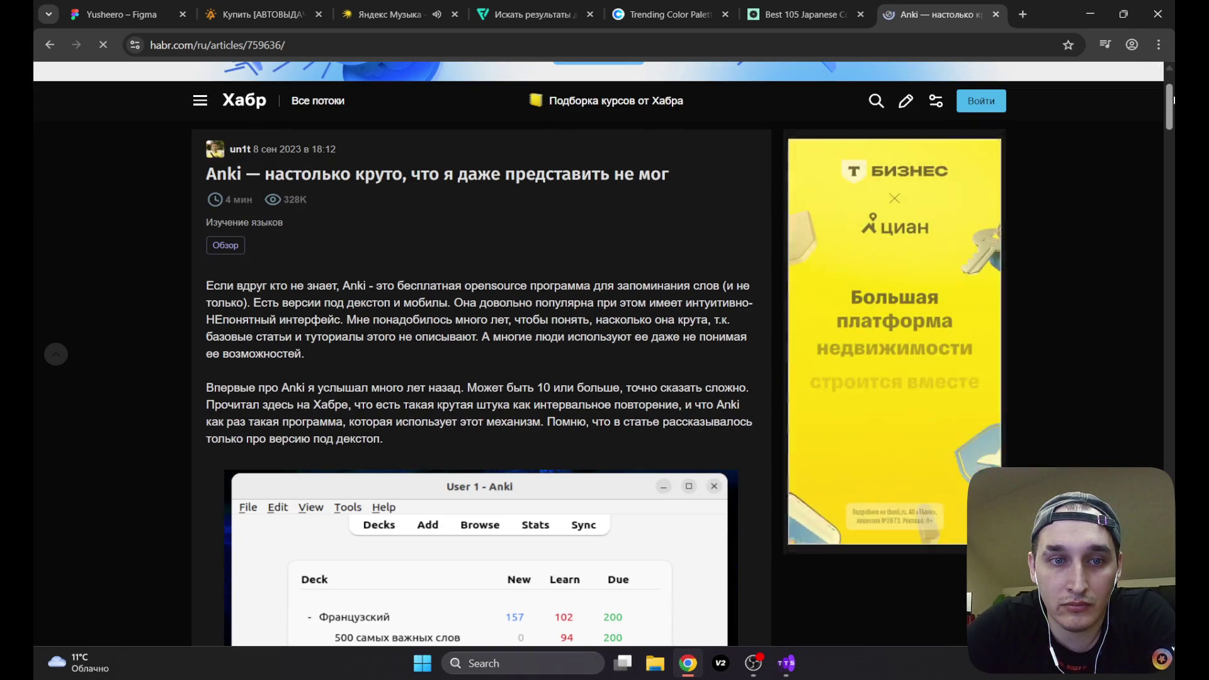
{"action": "scroll", "coordinate": [1173, 99], "scroll_direction": "down", "scroll_amount": 1}
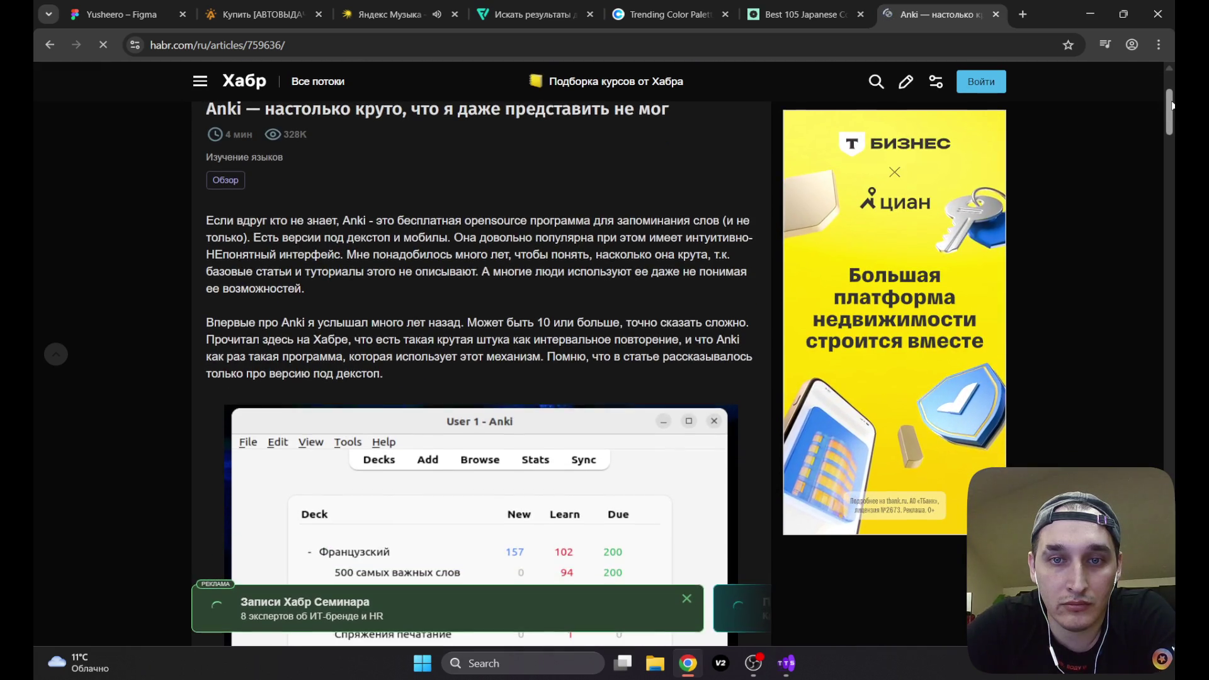
{"action": "left_click_drag", "start_coordinate": [1172, 105], "coordinate": [1157, 185]}
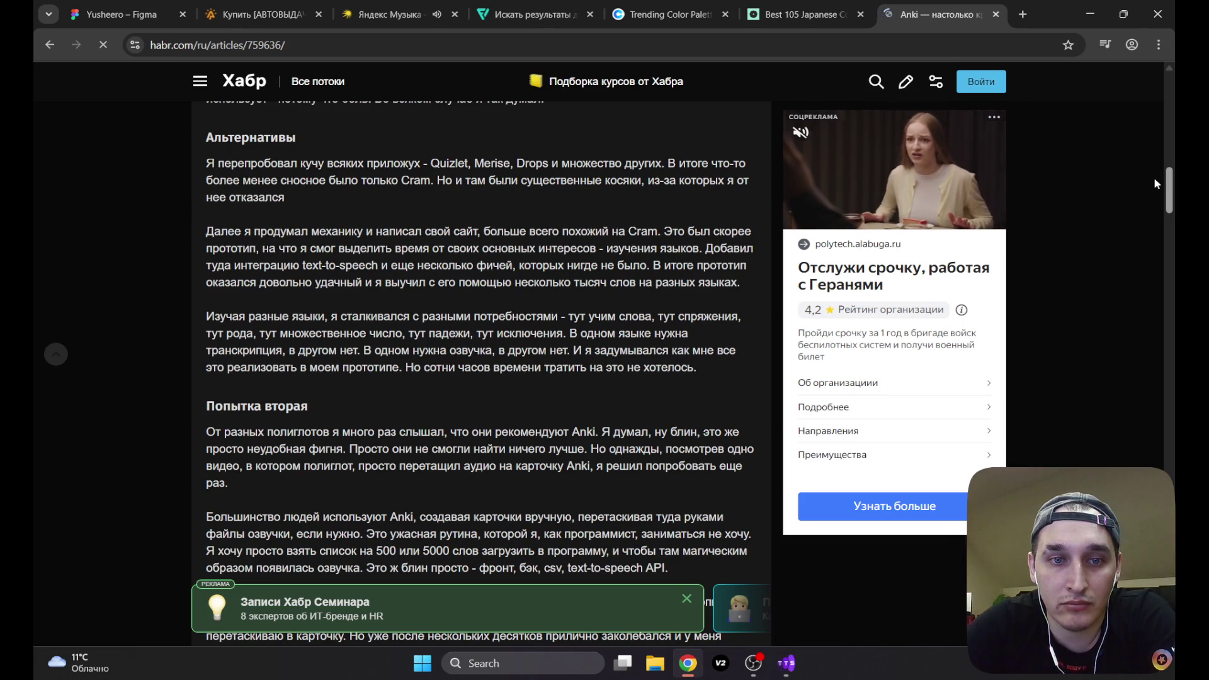
{"action": "scroll", "coordinate": [1154, 183], "scroll_direction": "down", "scroll_amount": 1}
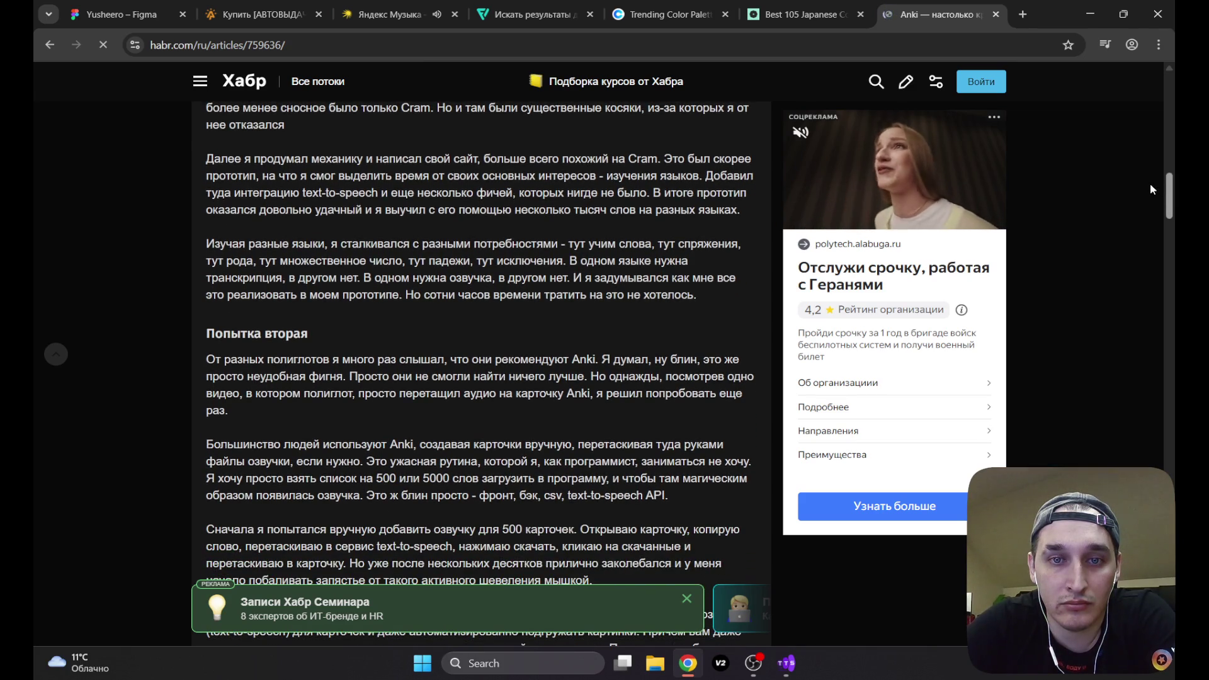
{"action": "scroll", "coordinate": [1151, 187], "scroll_direction": "down", "scroll_amount": 2}
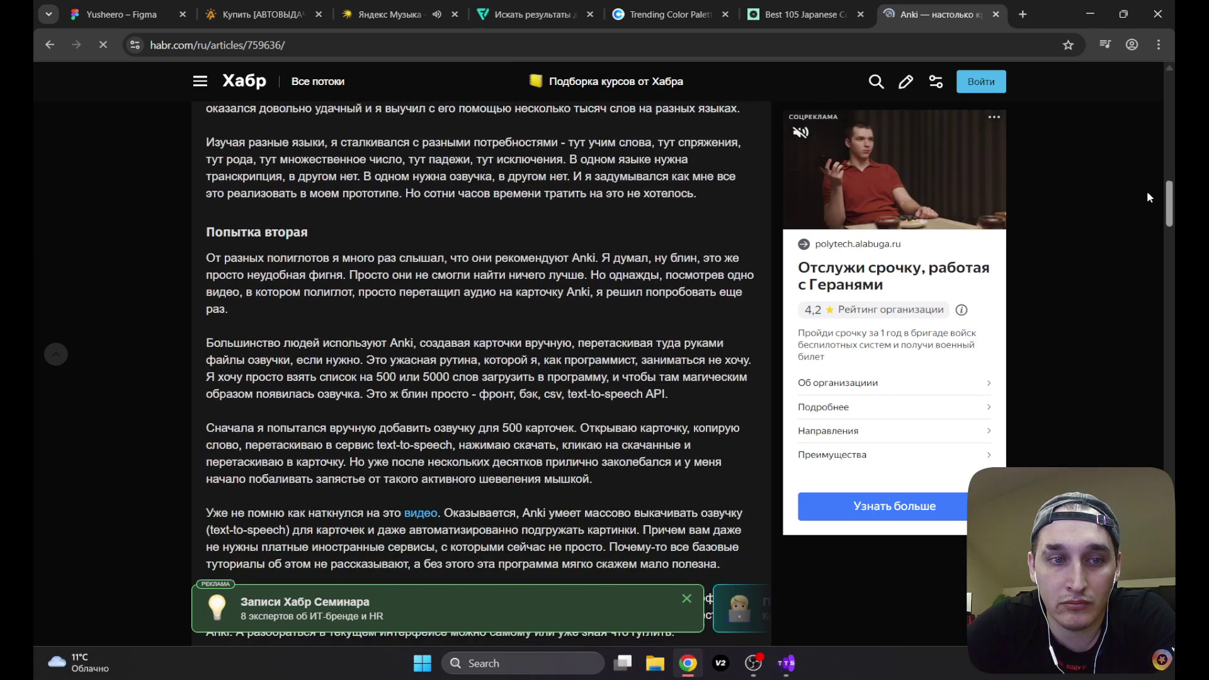
{"action": "scroll", "coordinate": [1147, 192], "scroll_direction": "down", "scroll_amount": 1}
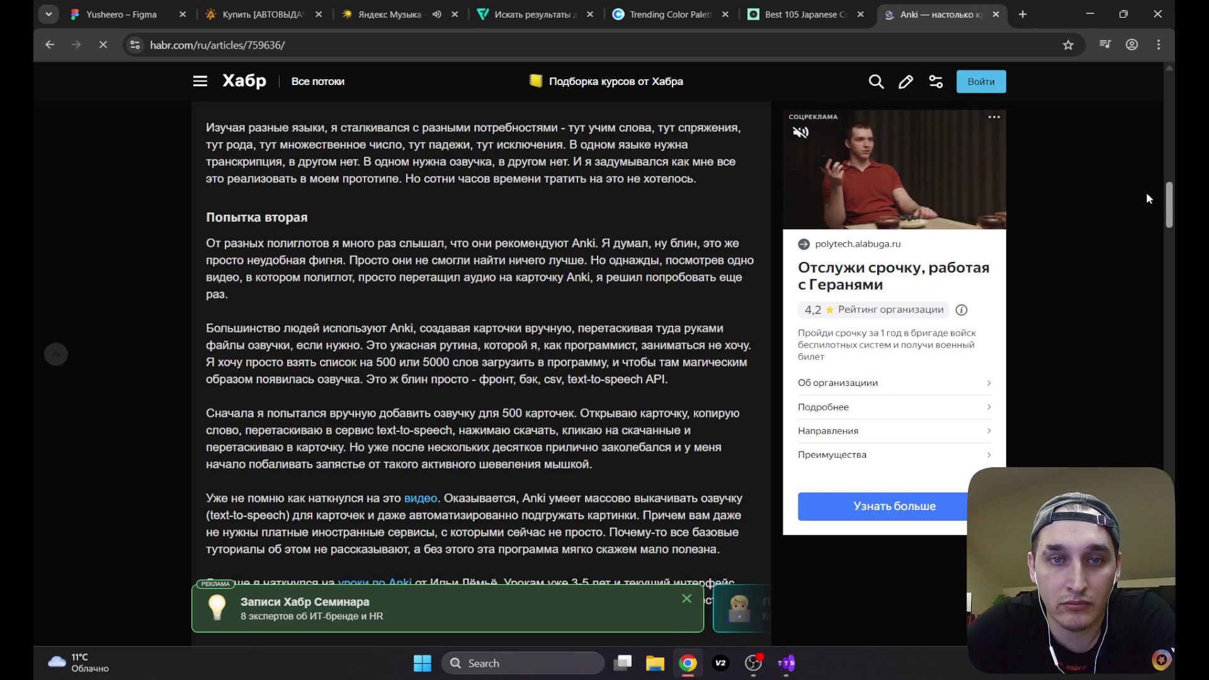
{"action": "scroll", "coordinate": [1147, 198], "scroll_direction": "down", "scroll_amount": 6}
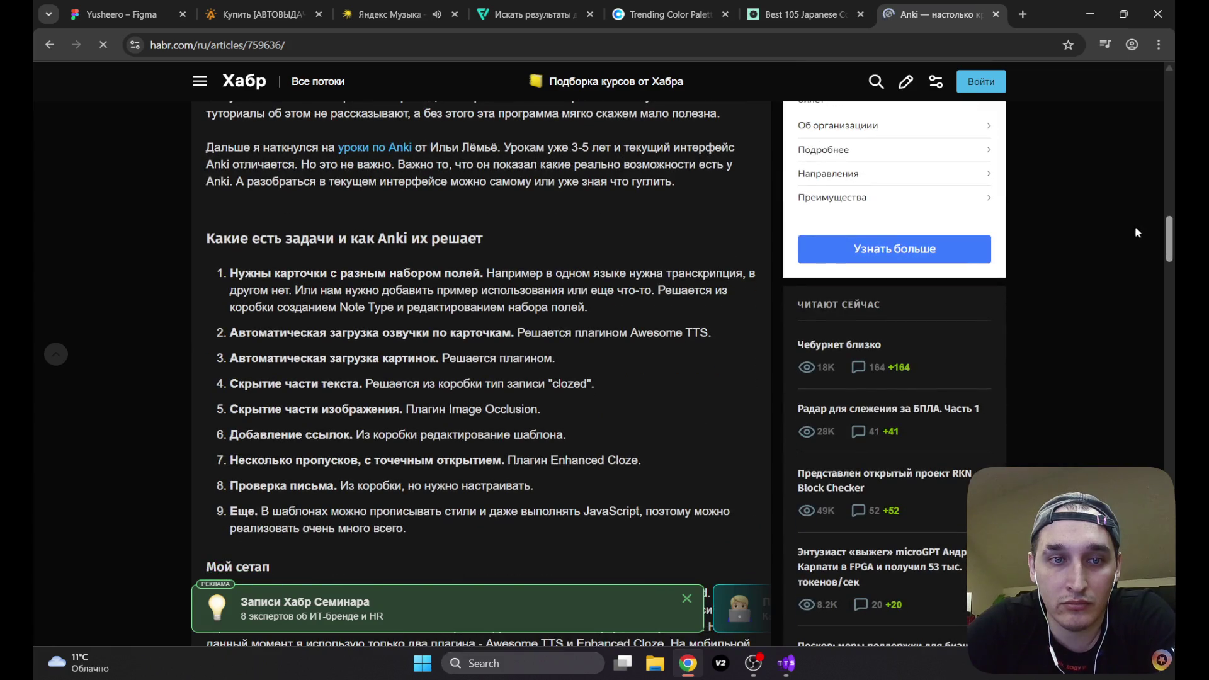
{"action": "scroll", "coordinate": [1136, 230], "scroll_direction": "down", "scroll_amount": 2}
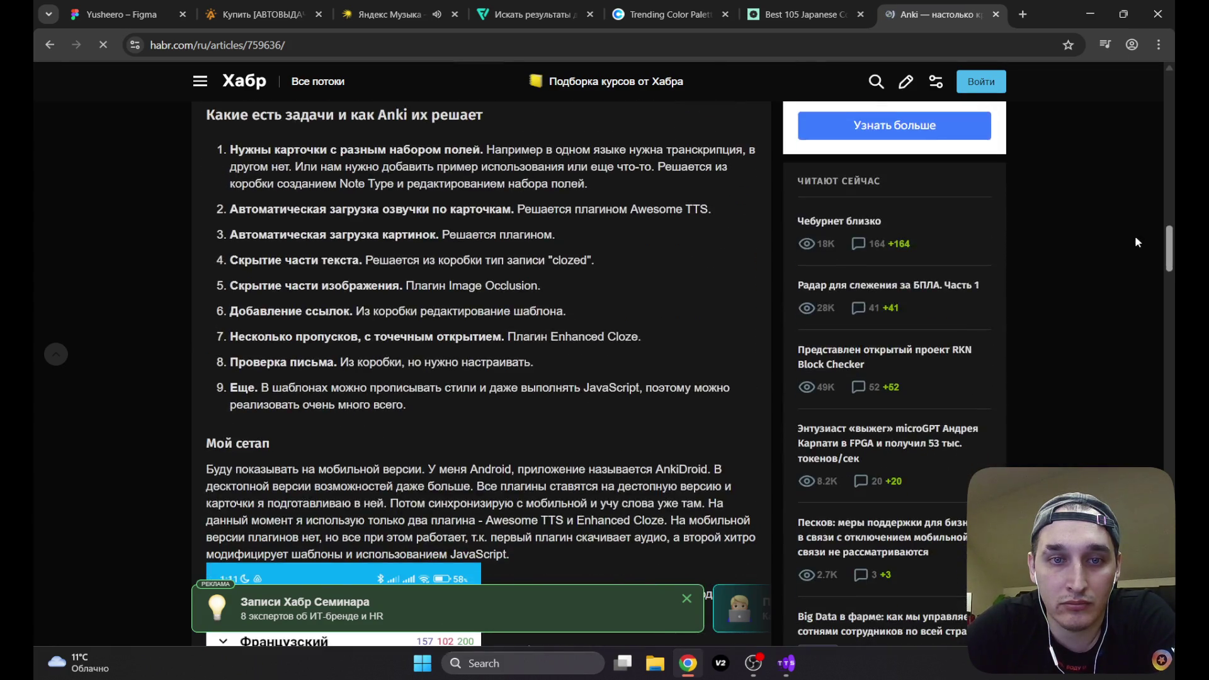
{"action": "scroll", "coordinate": [1137, 233], "scroll_direction": "up", "scroll_amount": 1}
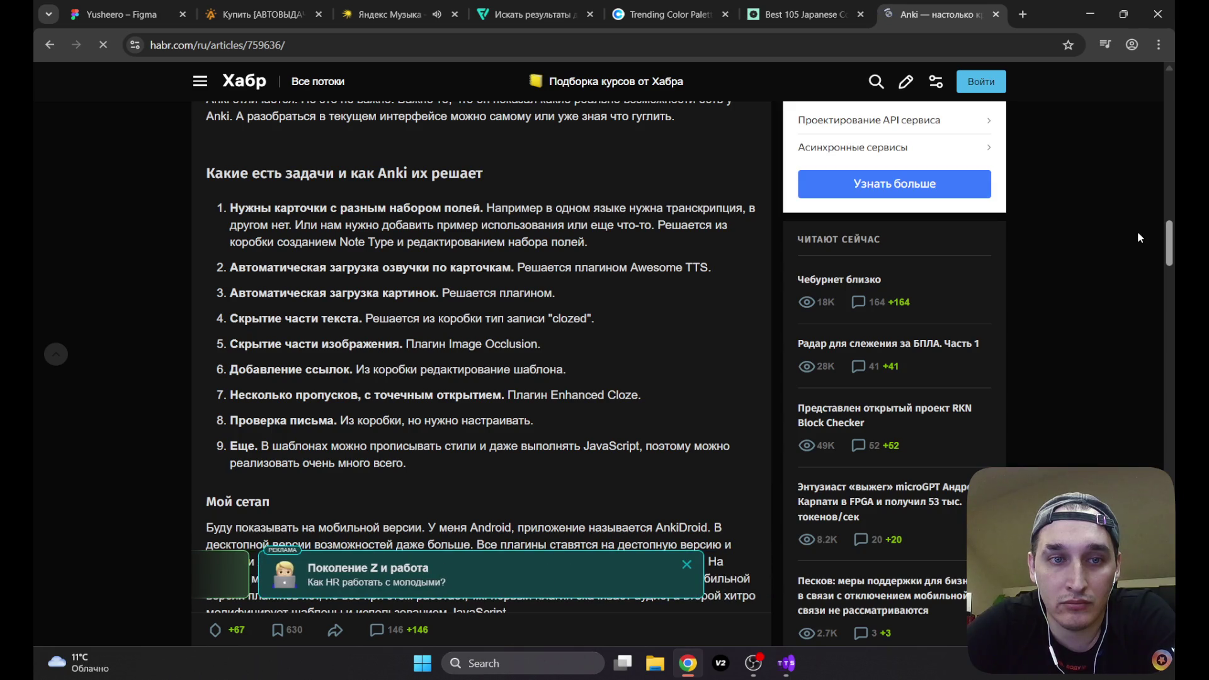
{"action": "scroll", "coordinate": [1138, 233], "scroll_direction": "down", "scroll_amount": 1}
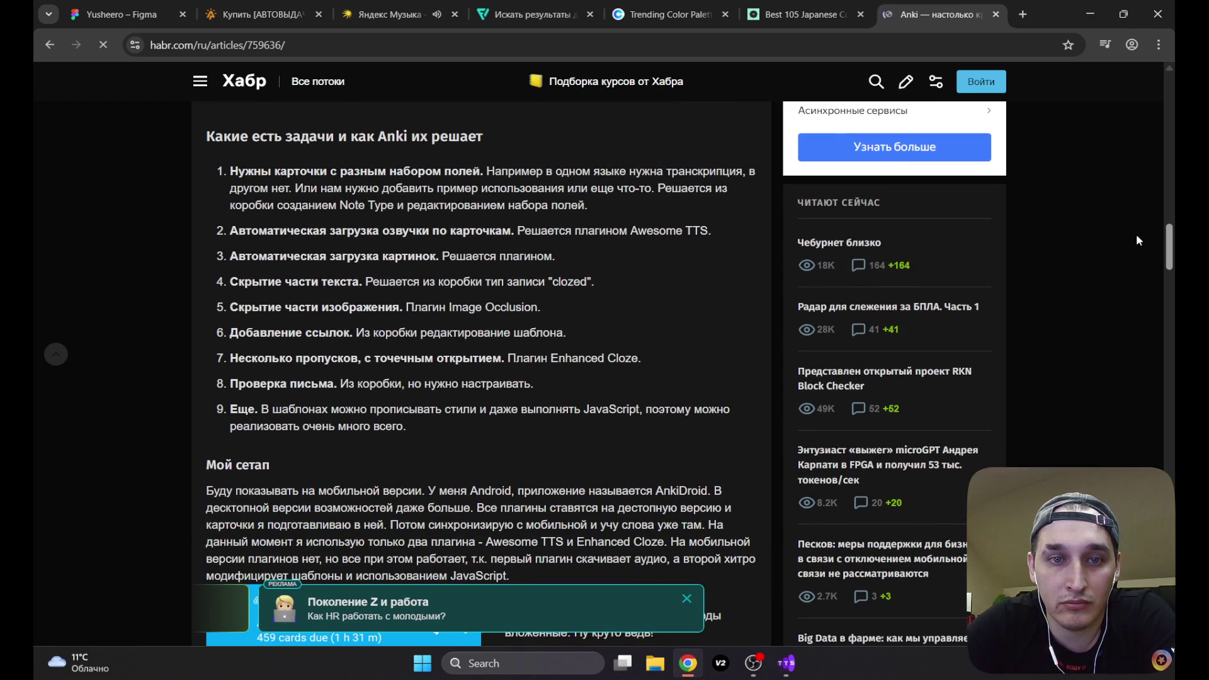
{"action": "scroll", "coordinate": [1137, 236], "scroll_direction": "down", "scroll_amount": 2}
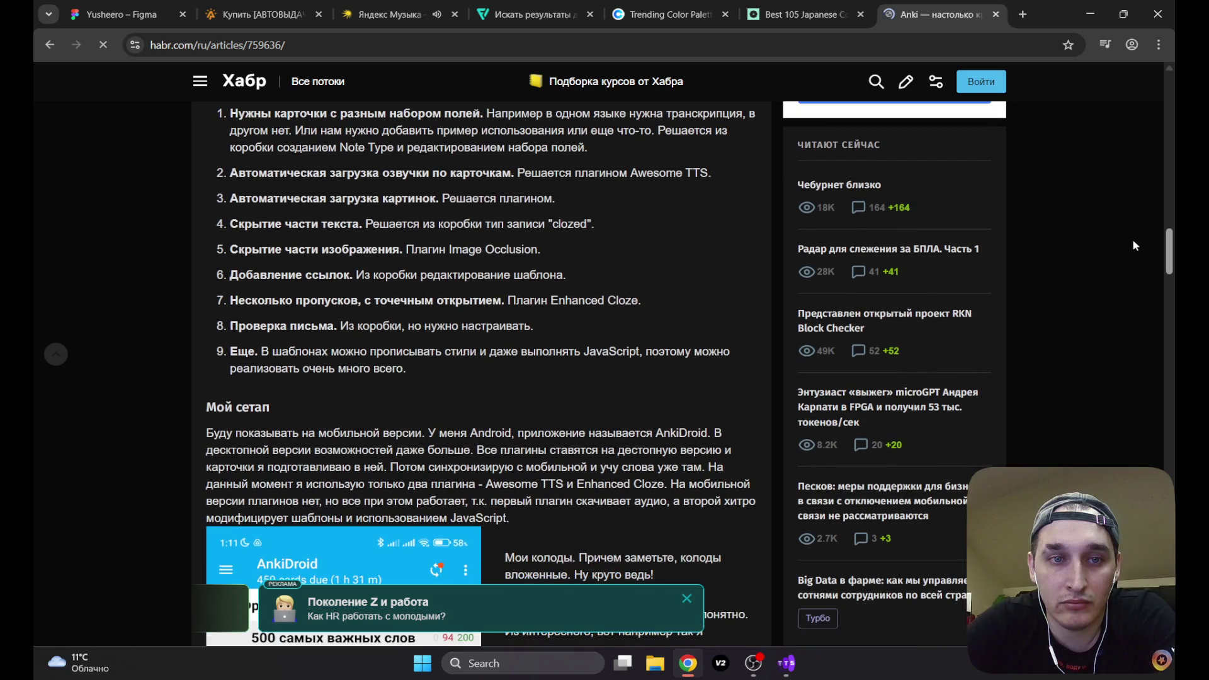
{"action": "scroll", "coordinate": [1134, 252], "scroll_direction": "down", "scroll_amount": 5}
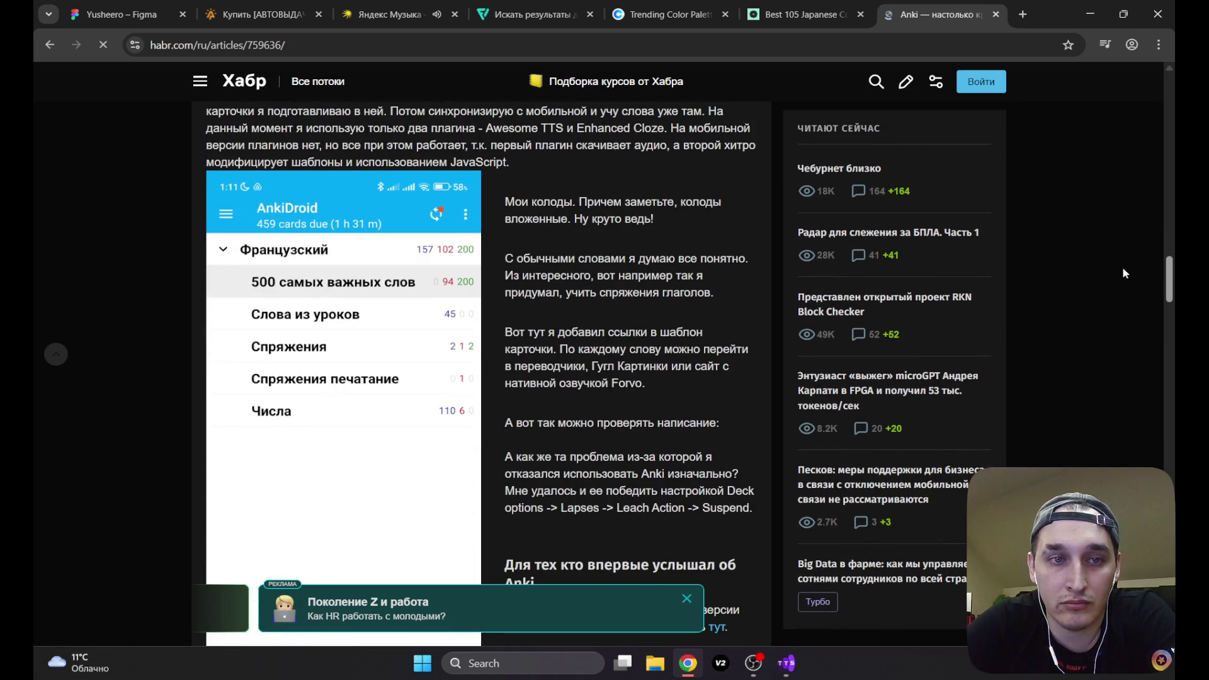
{"action": "scroll", "coordinate": [1123, 264], "scroll_direction": "up", "scroll_amount": 1}
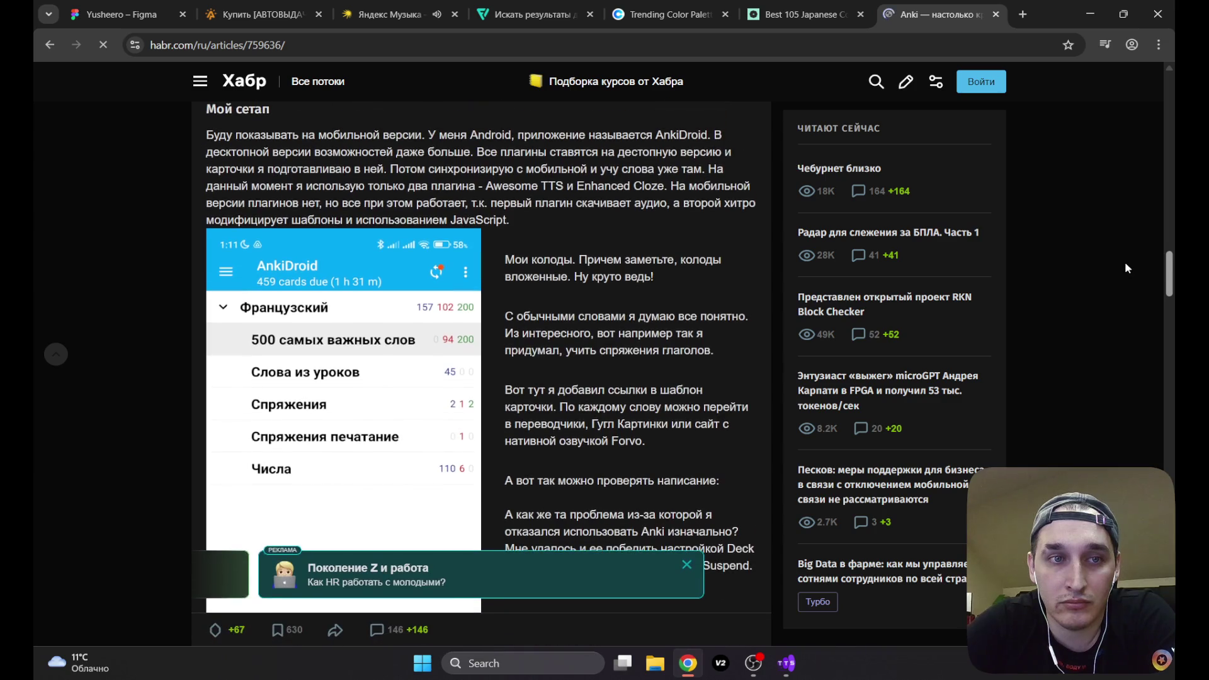
{"action": "scroll", "coordinate": [1126, 267], "scroll_direction": "down", "scroll_amount": 15}
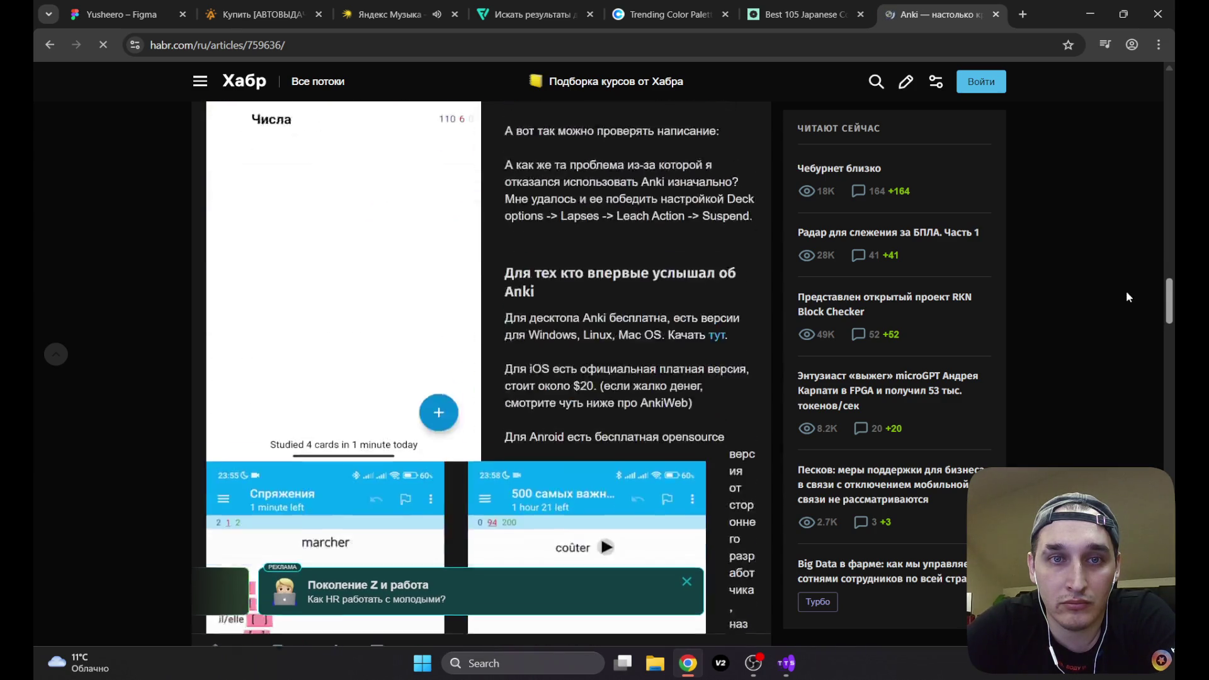
{"action": "scroll", "coordinate": [1126, 353], "scroll_direction": "down", "scroll_amount": 20}
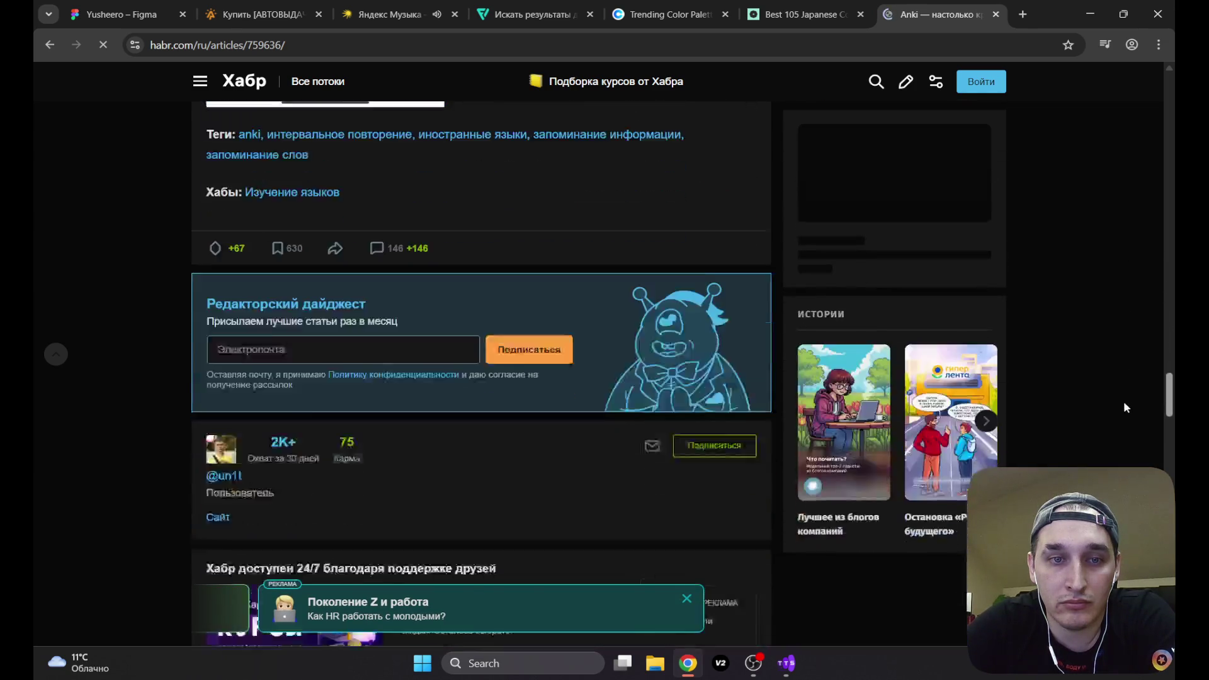
{"action": "scroll", "coordinate": [1169, 301], "scroll_direction": "up", "scroll_amount": 20}
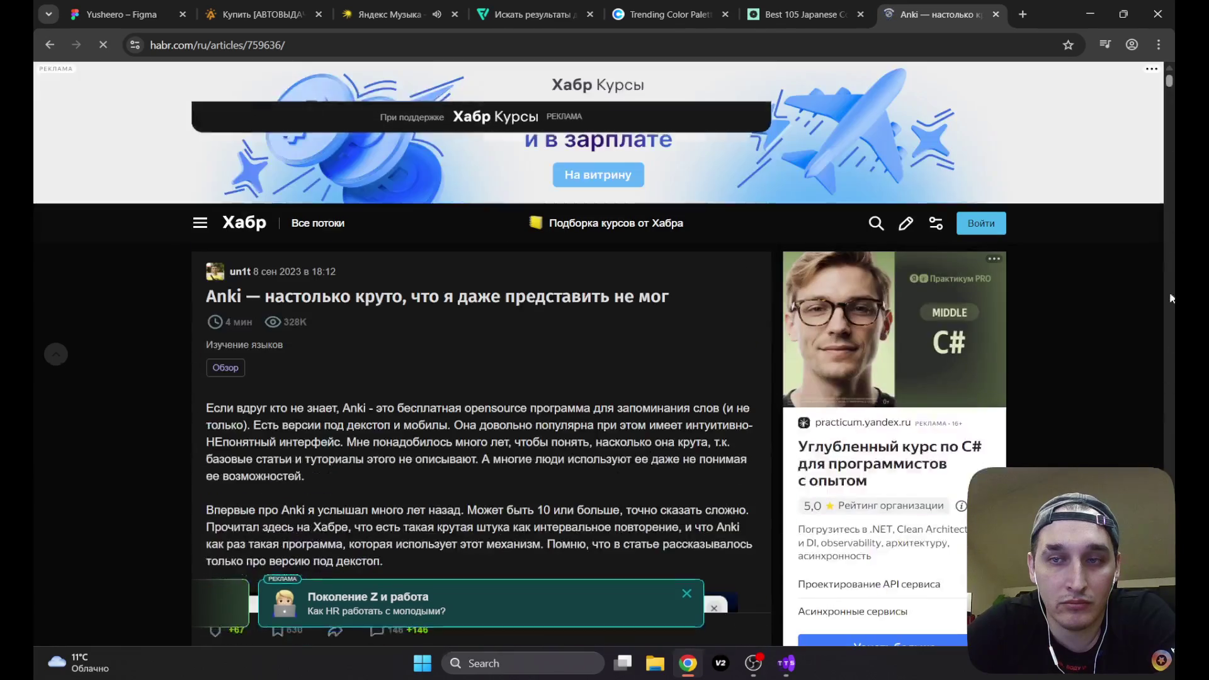
{"action": "left_click", "coordinate": [996, 14]}
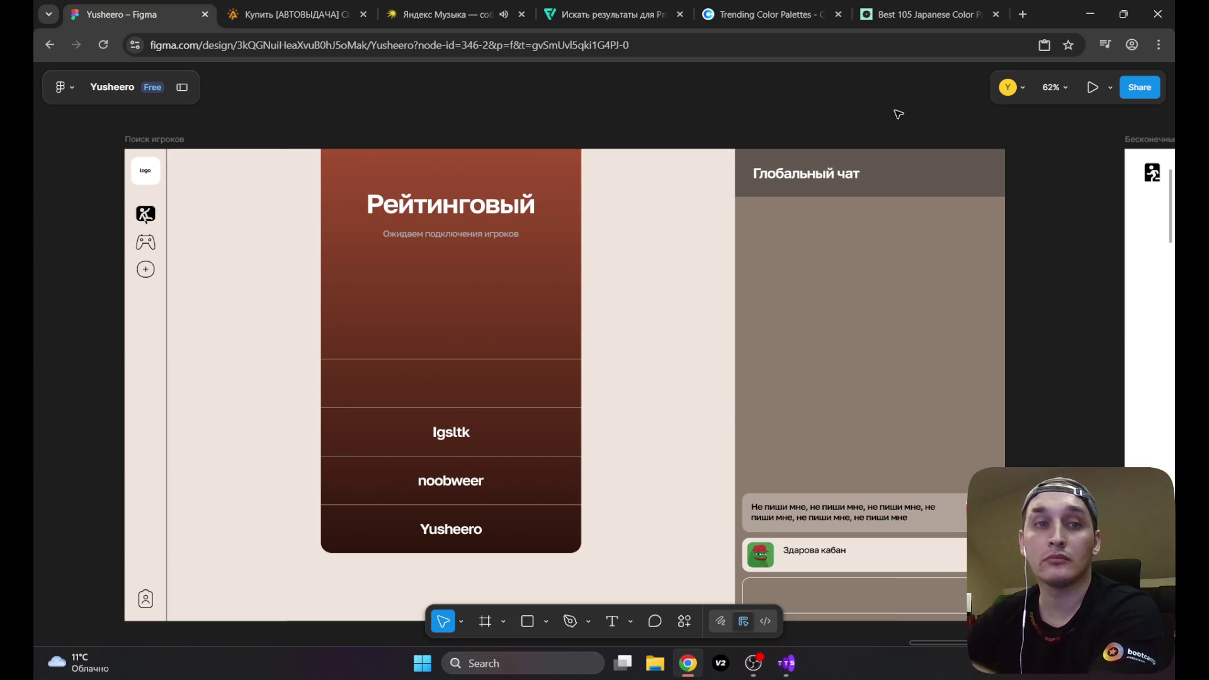
Step: In Yandex Music, open Коллекция and then Мои плейлисты
{"action": "left_click", "coordinate": [441, 14]}
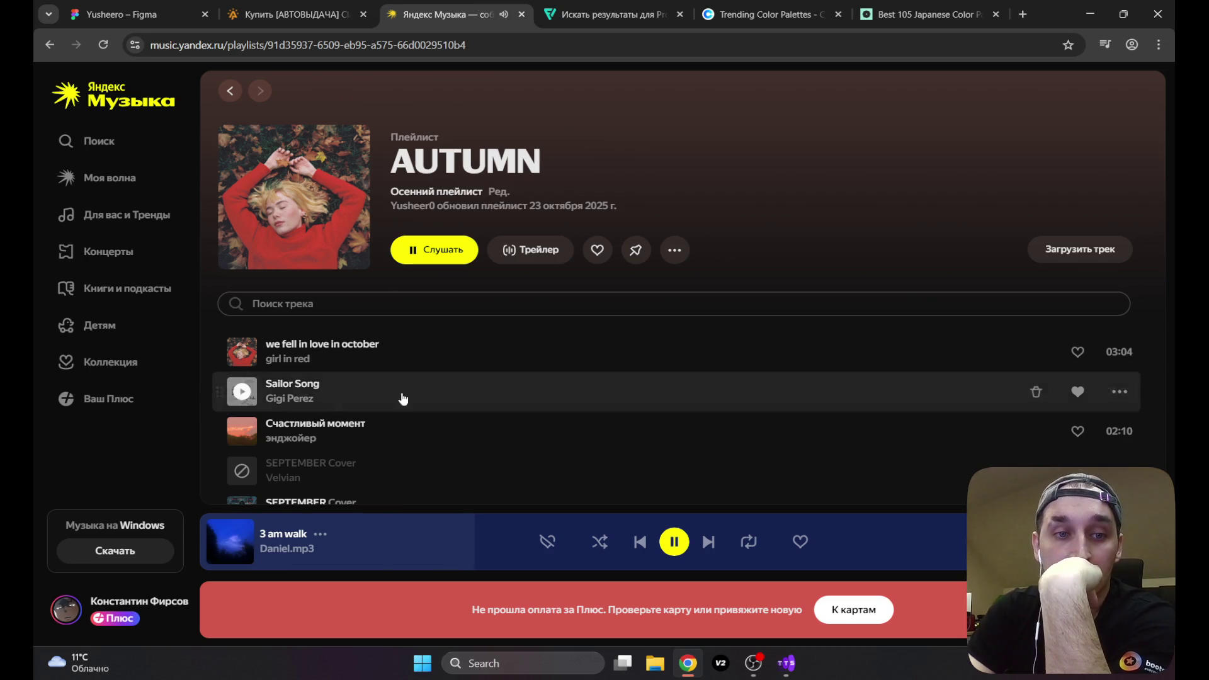
{"action": "left_click", "coordinate": [131, 359]}
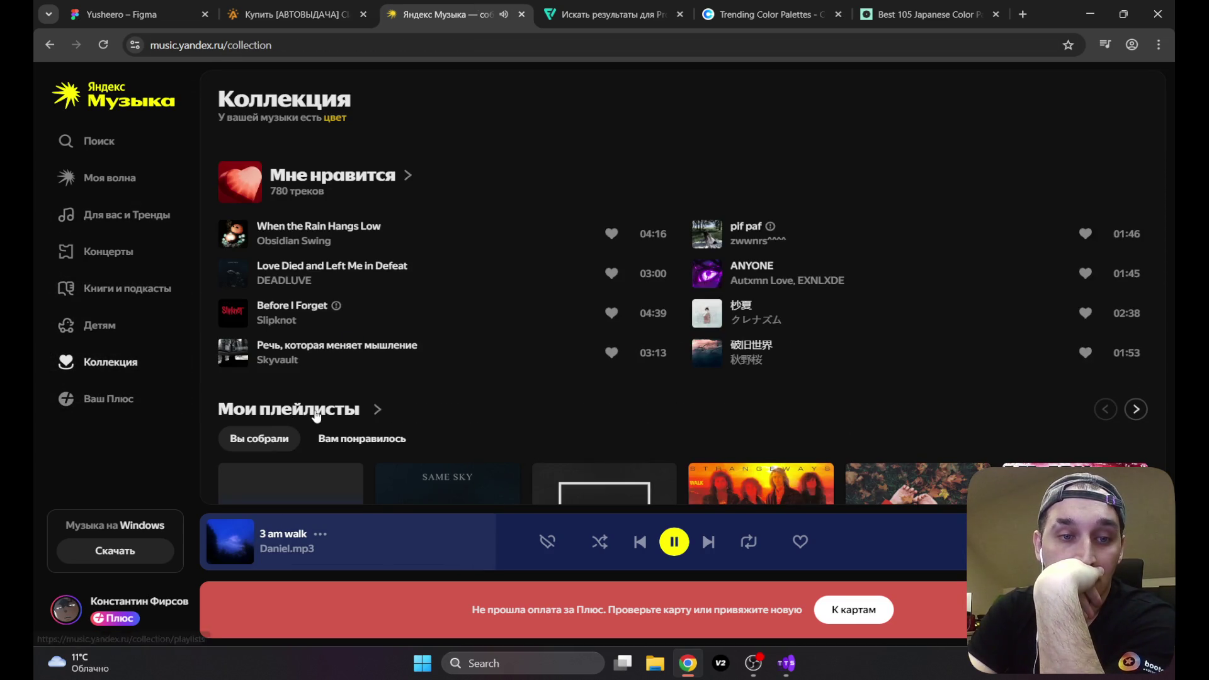
{"action": "left_click", "coordinate": [315, 412]}
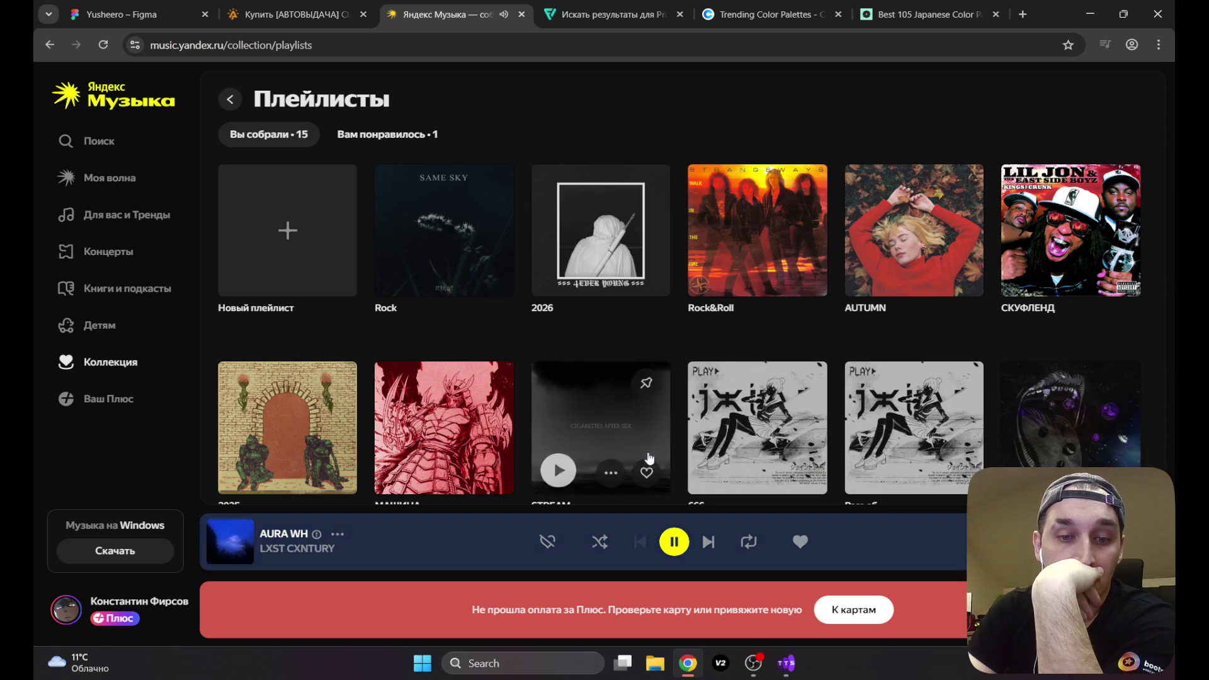
Step: Skip four tracks ahead to COLLAR and return to Figma
{"action": "left_click", "coordinate": [709, 543]}
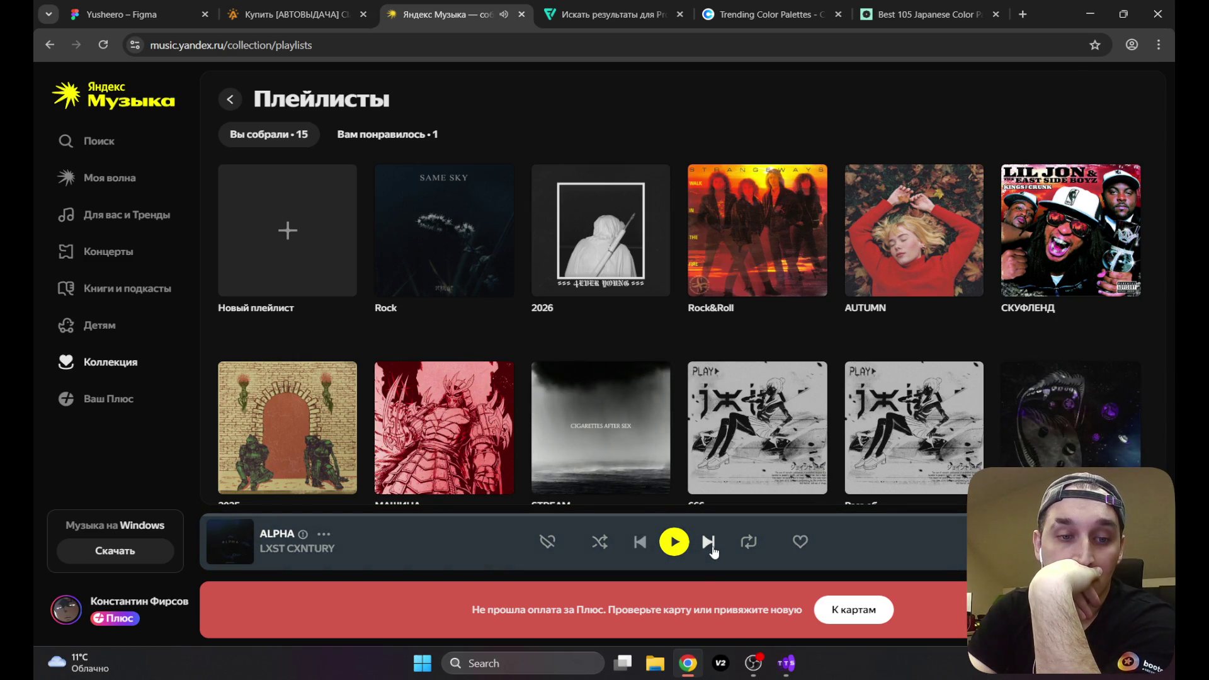
{"action": "left_click", "coordinate": [711, 546]}
{"action": "left_click", "coordinate": [710, 545]}
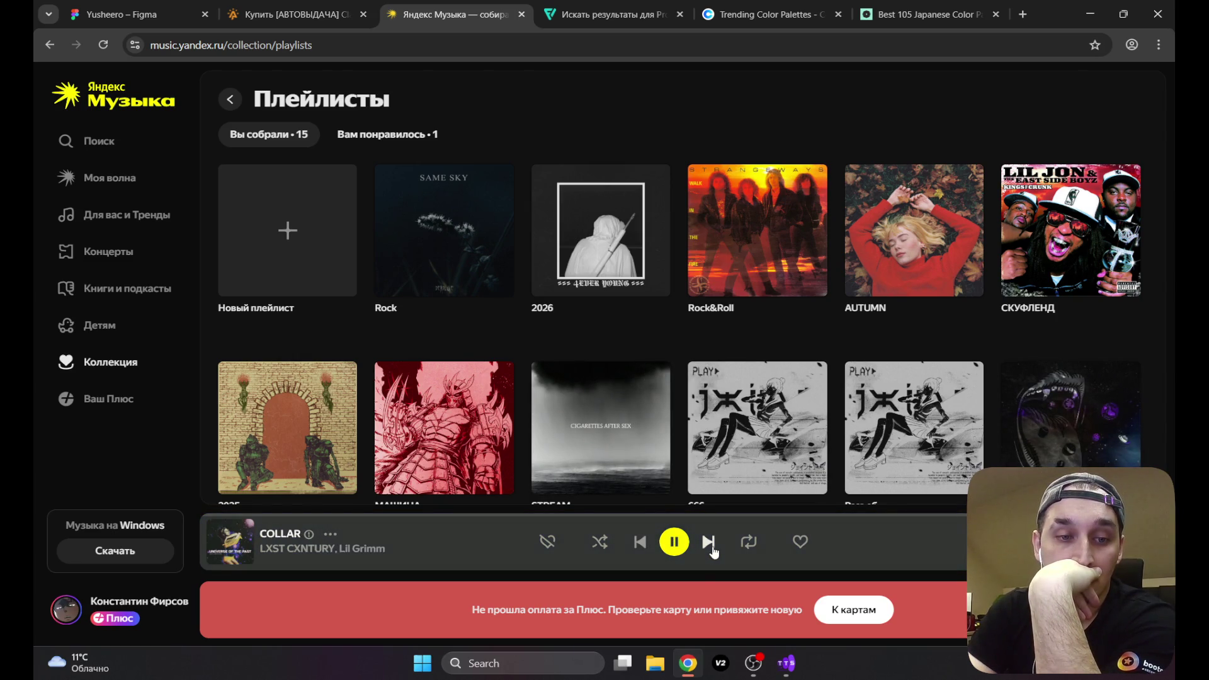
{"action": "left_click", "coordinate": [709, 544]}
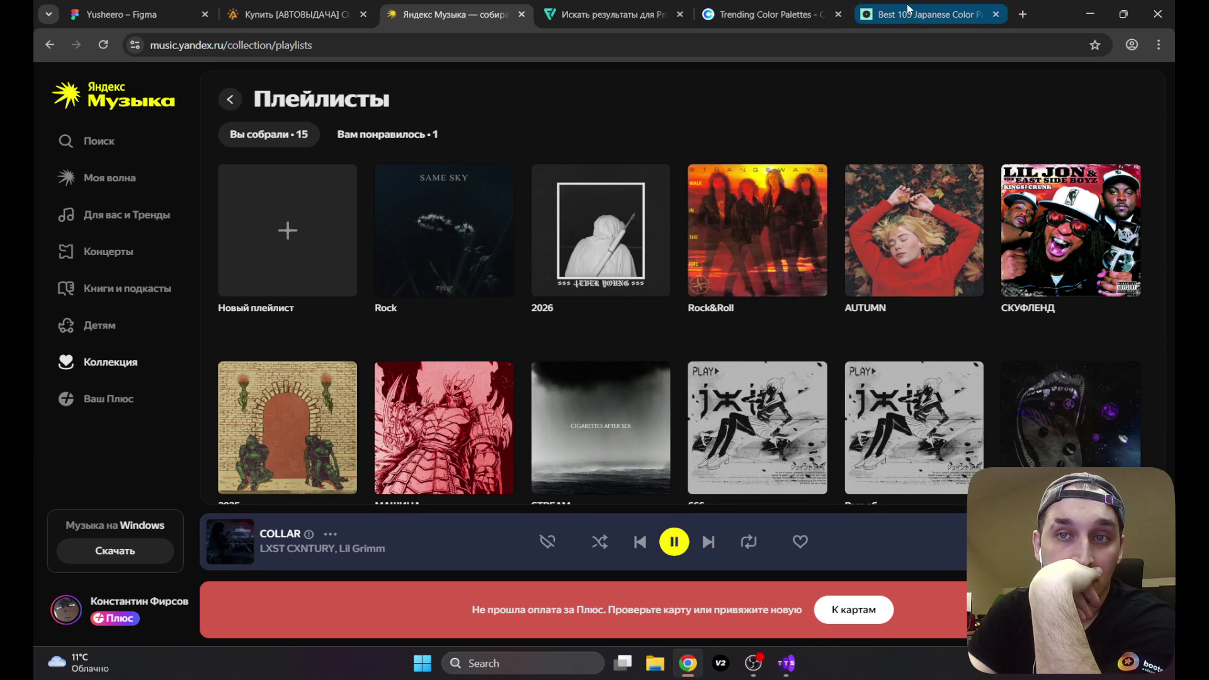
{"action": "left_click", "coordinate": [109, 6]}
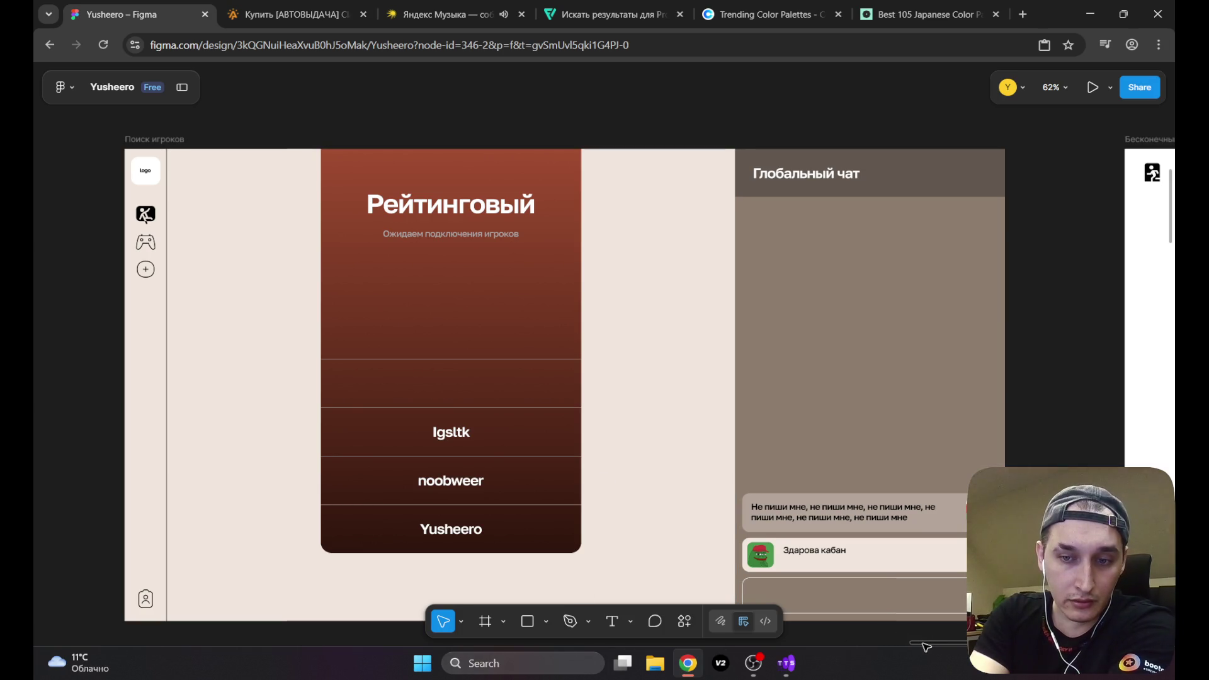
{"action": "scroll", "coordinate": [925, 647], "scroll_direction": "right", "scroll_amount": 3}
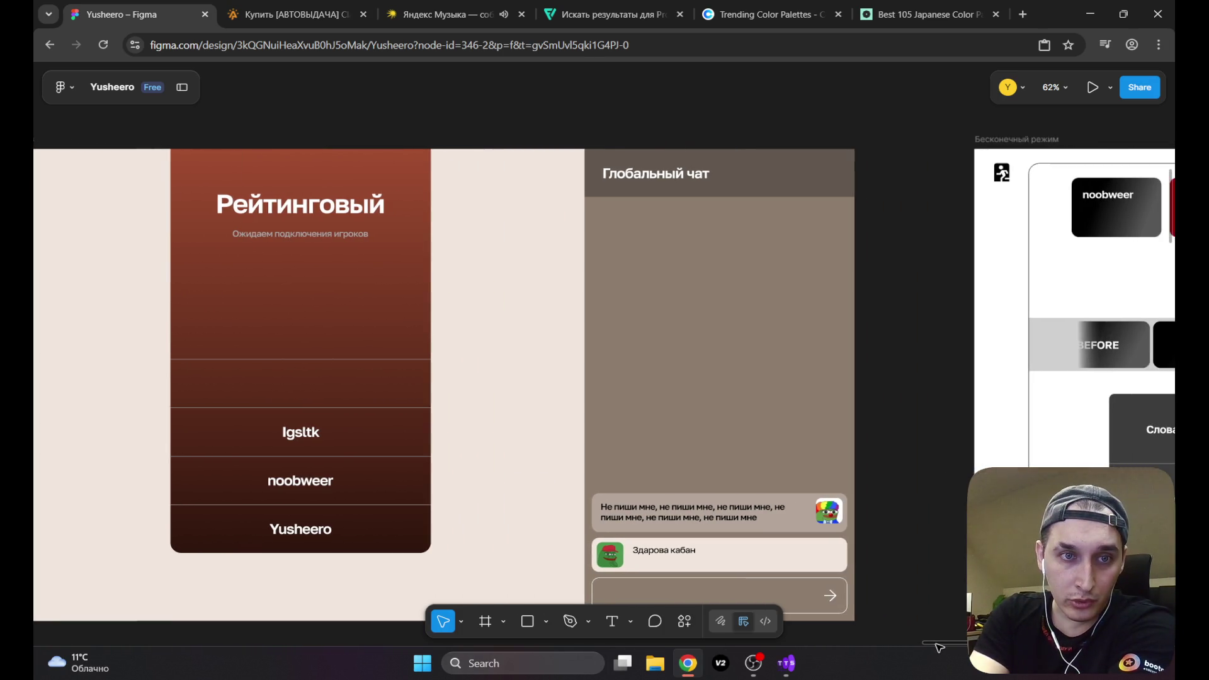
{"action": "scroll", "coordinate": [926, 646], "scroll_direction": "left", "scroll_amount": 5}
{"action": "scroll", "coordinate": [918, 647], "scroll_direction": "right", "scroll_amount": 15}
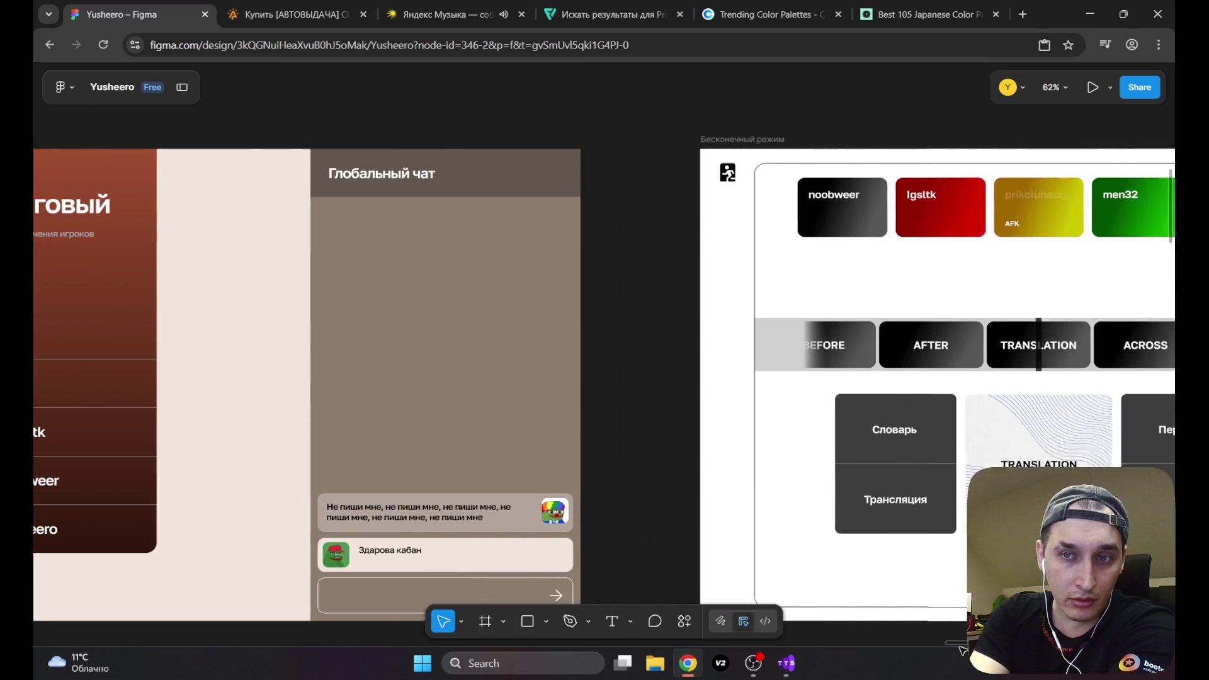
{"action": "scroll", "coordinate": [940, 661], "scroll_direction": "left", "scroll_amount": 10}
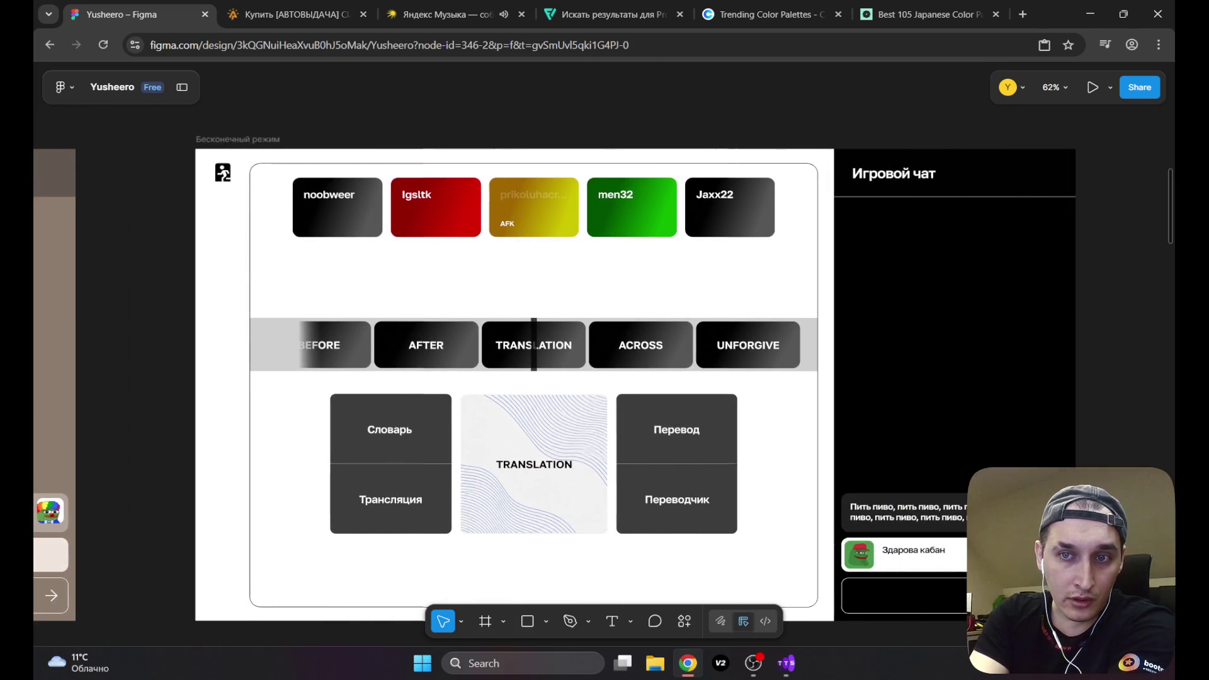
{"action": "scroll", "coordinate": [940, 661], "scroll_direction": "left", "scroll_amount": 3}
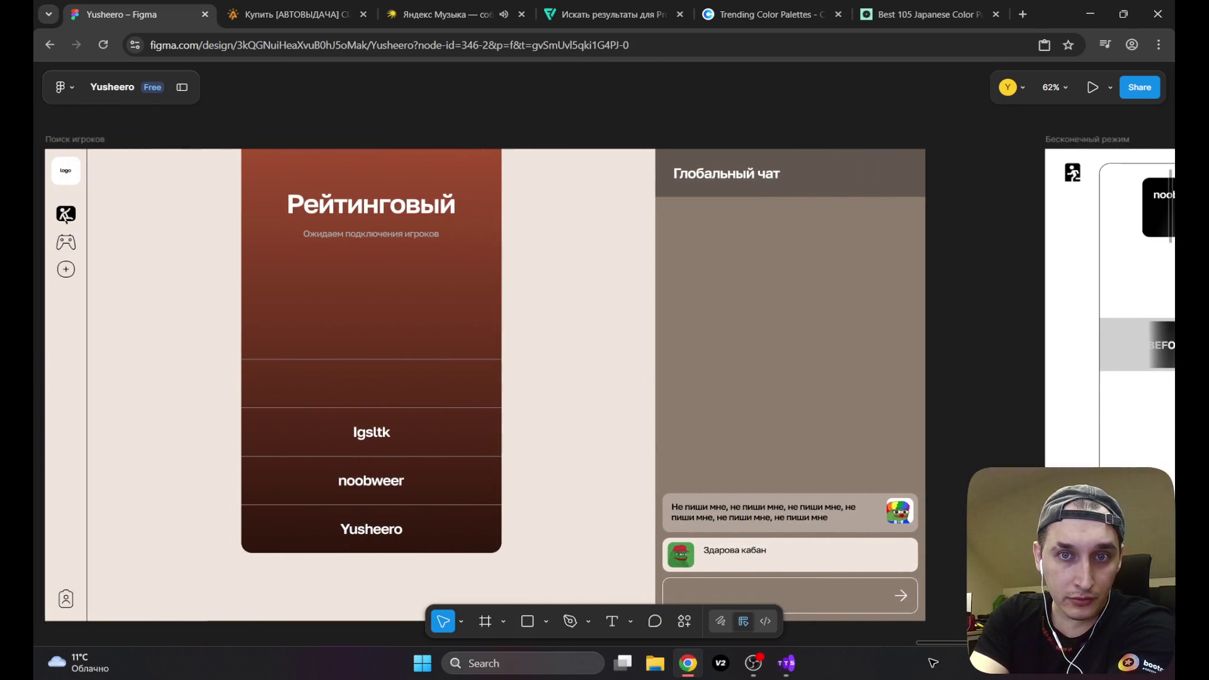
{"action": "scroll", "coordinate": [934, 663], "scroll_direction": "left", "scroll_amount": 1}
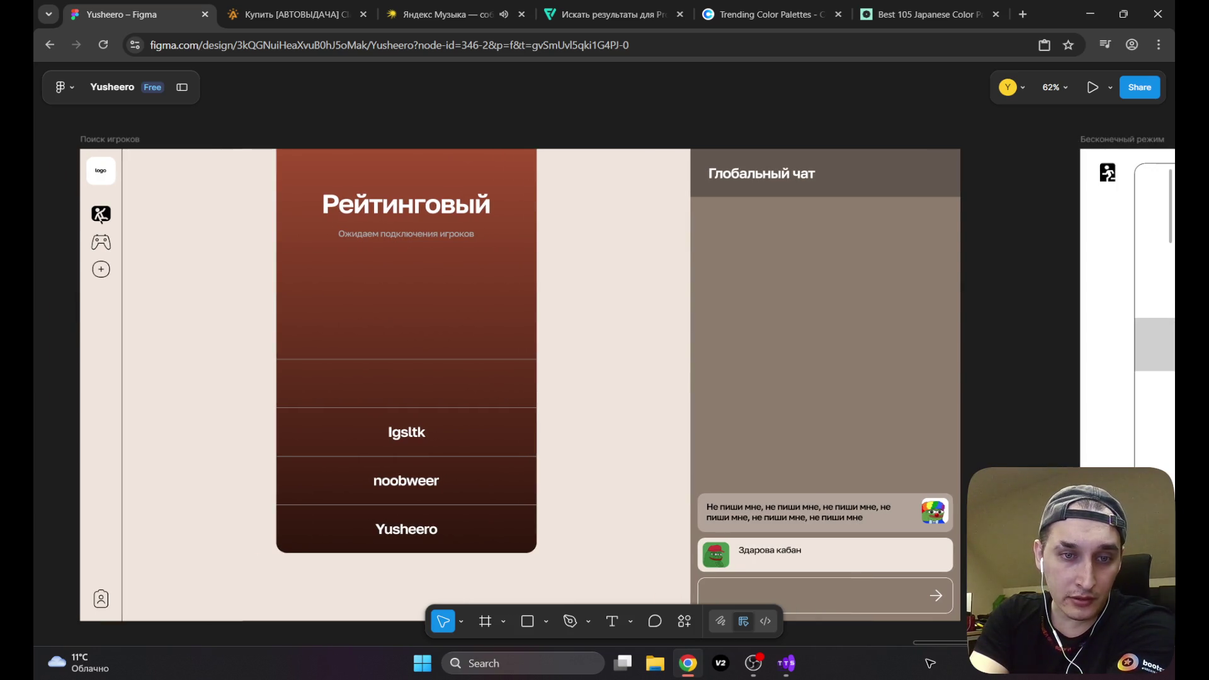
{"action": "scroll", "coordinate": [930, 663], "scroll_direction": "right", "scroll_amount": 20}
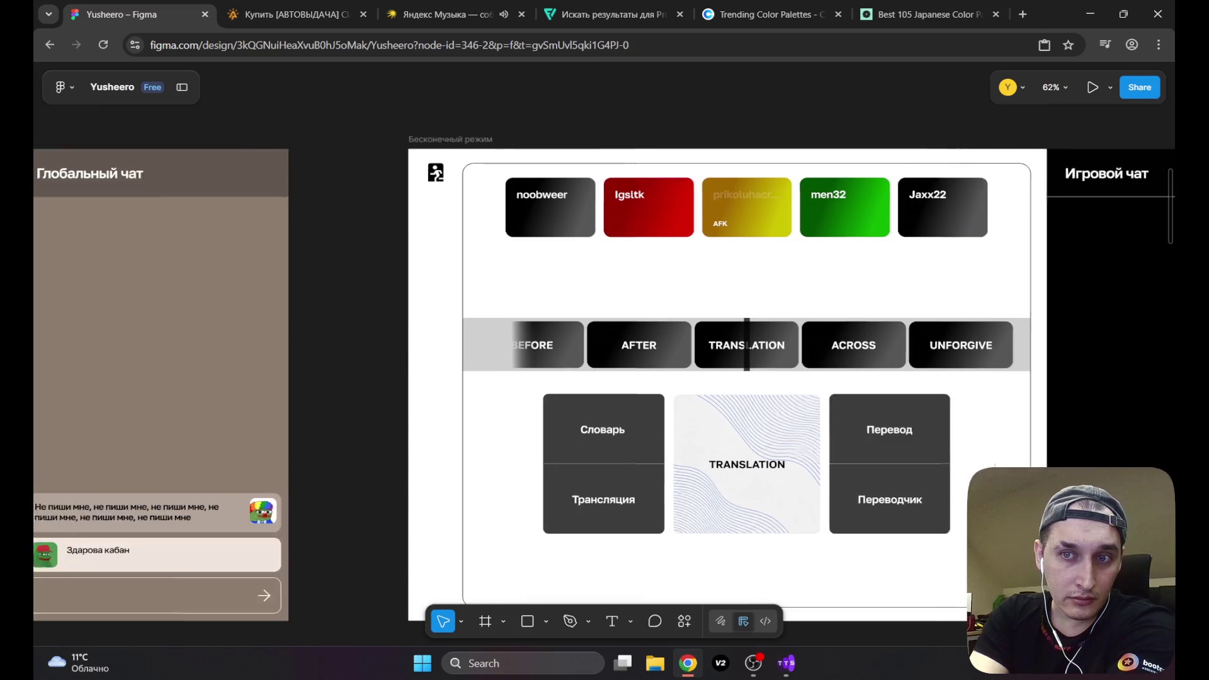
{"action": "scroll", "coordinate": [920, 667], "scroll_direction": "left", "scroll_amount": 20}
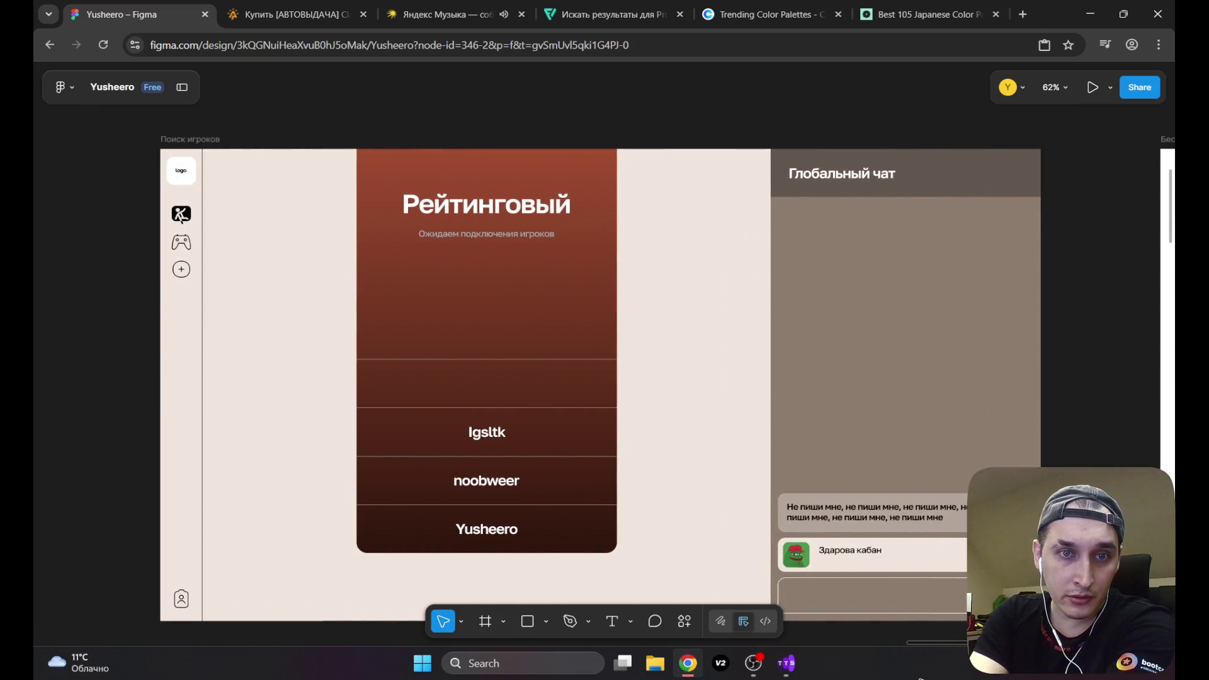
{"action": "scroll", "coordinate": [919, 678], "scroll_direction": "right", "scroll_amount": 20}
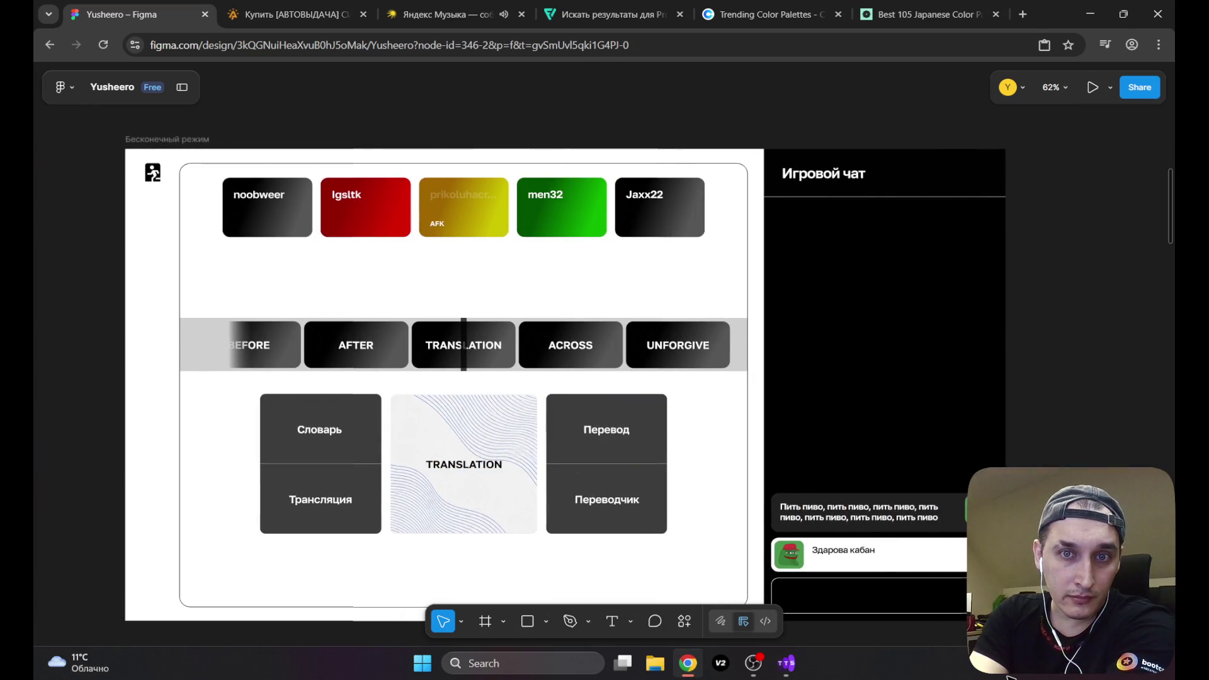
{"action": "scroll", "coordinate": [1008, 677], "scroll_direction": "left", "scroll_amount": 1}
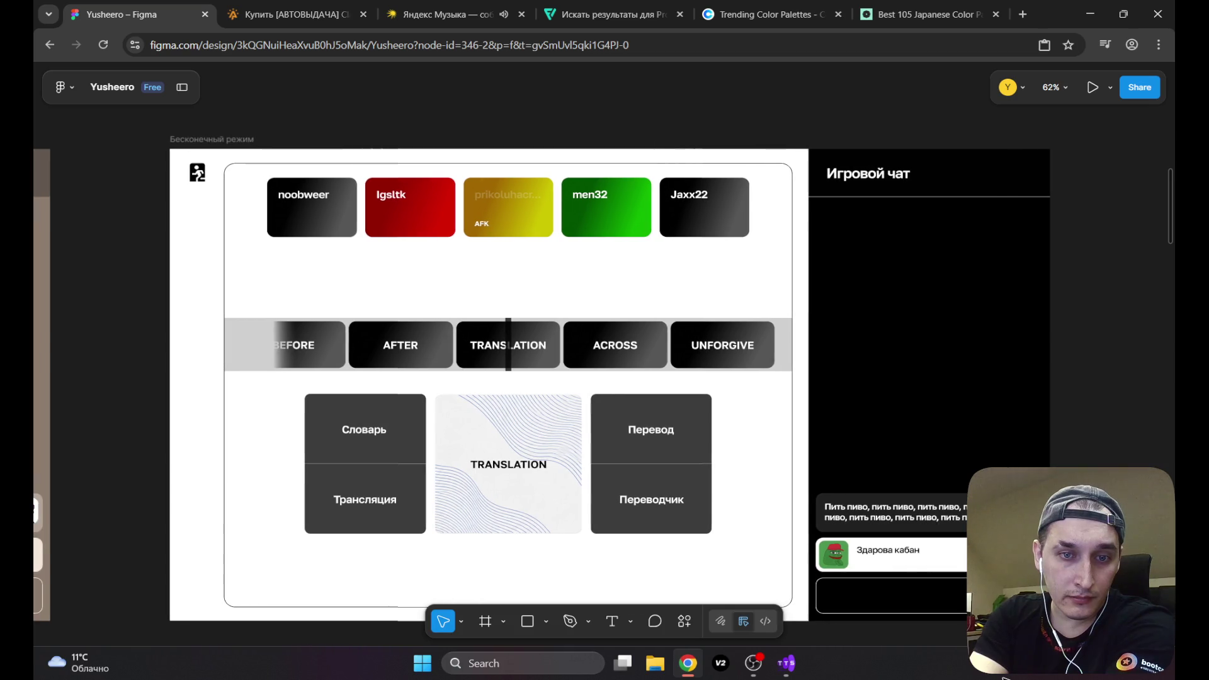
{"action": "scroll", "coordinate": [1005, 679], "scroll_direction": "left", "scroll_amount": 20}
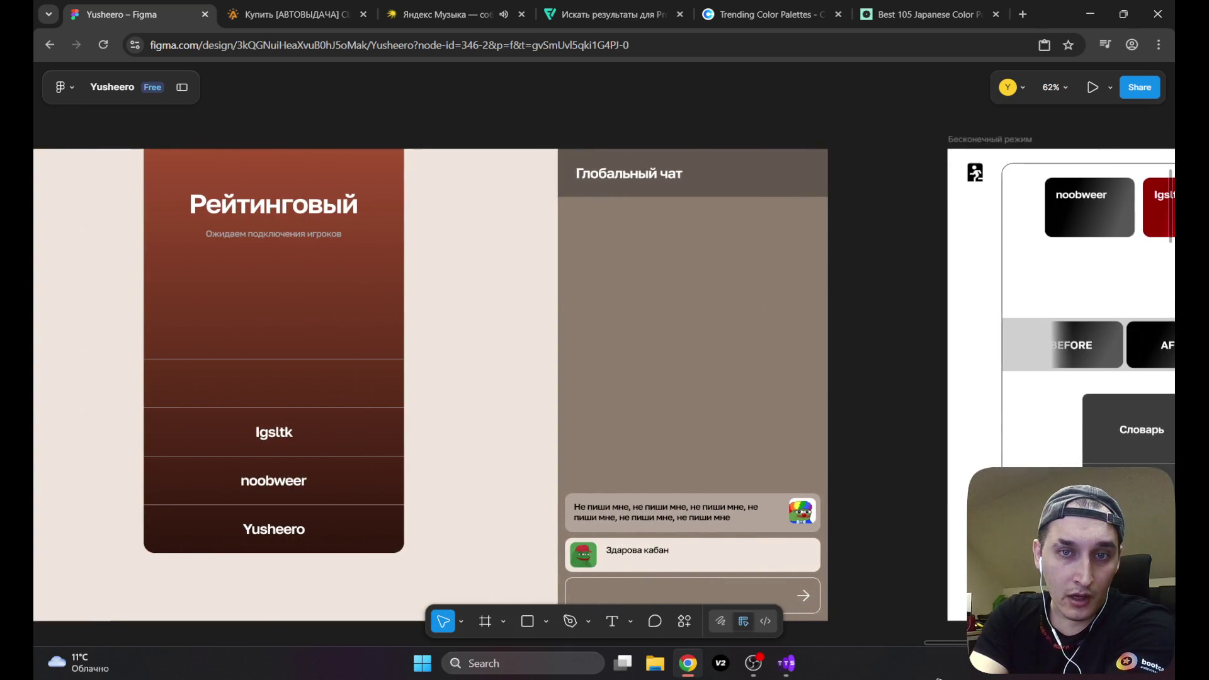
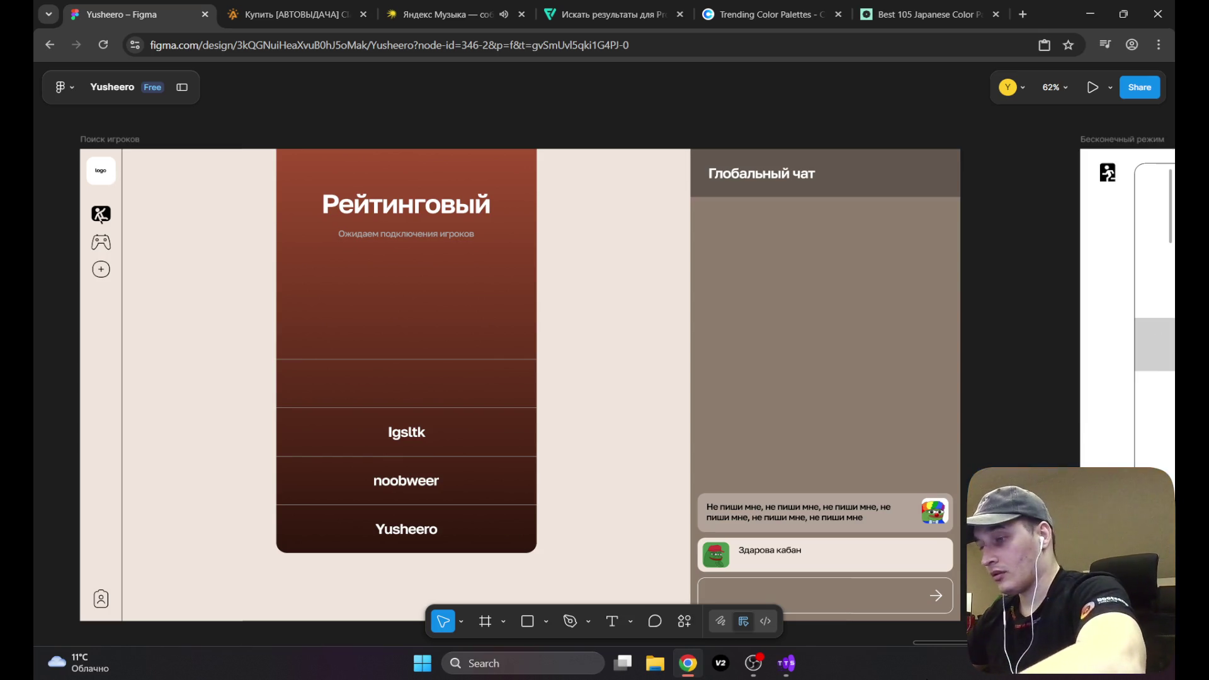
Step: Switch from Figma to the Яндекс Музыка playlists tab and pause the playing track
{"action": "left_click", "coordinate": [442, 14]}
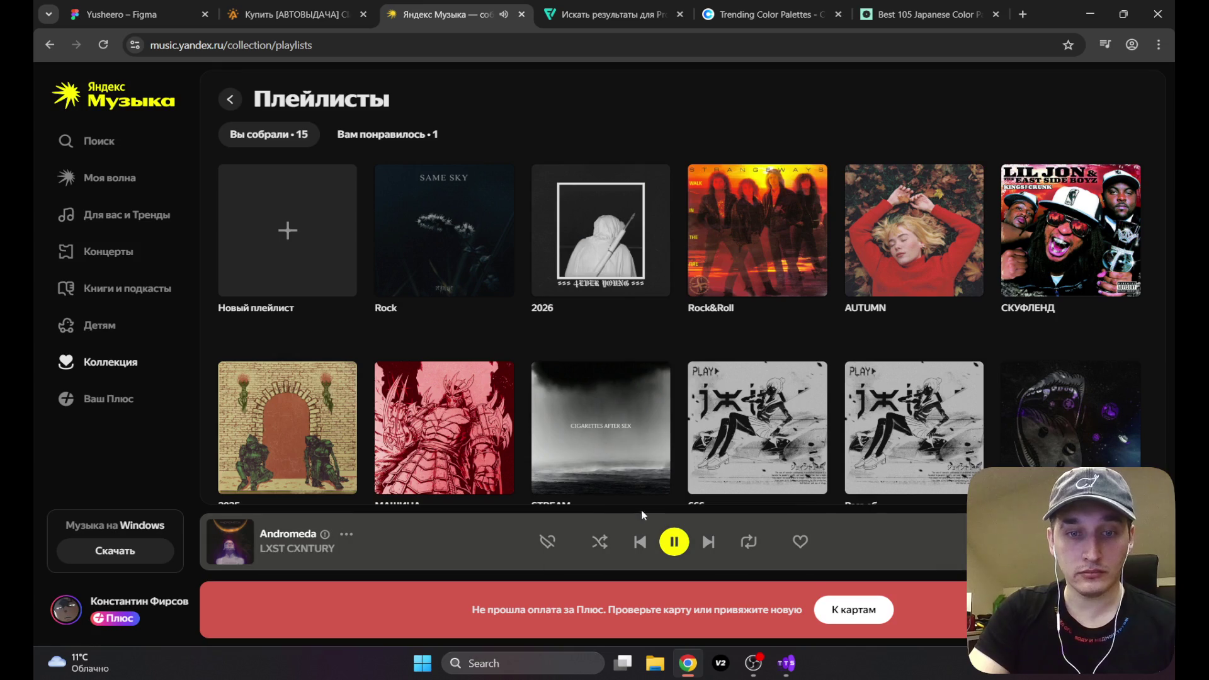
{"action": "left_click", "coordinate": [674, 547]}
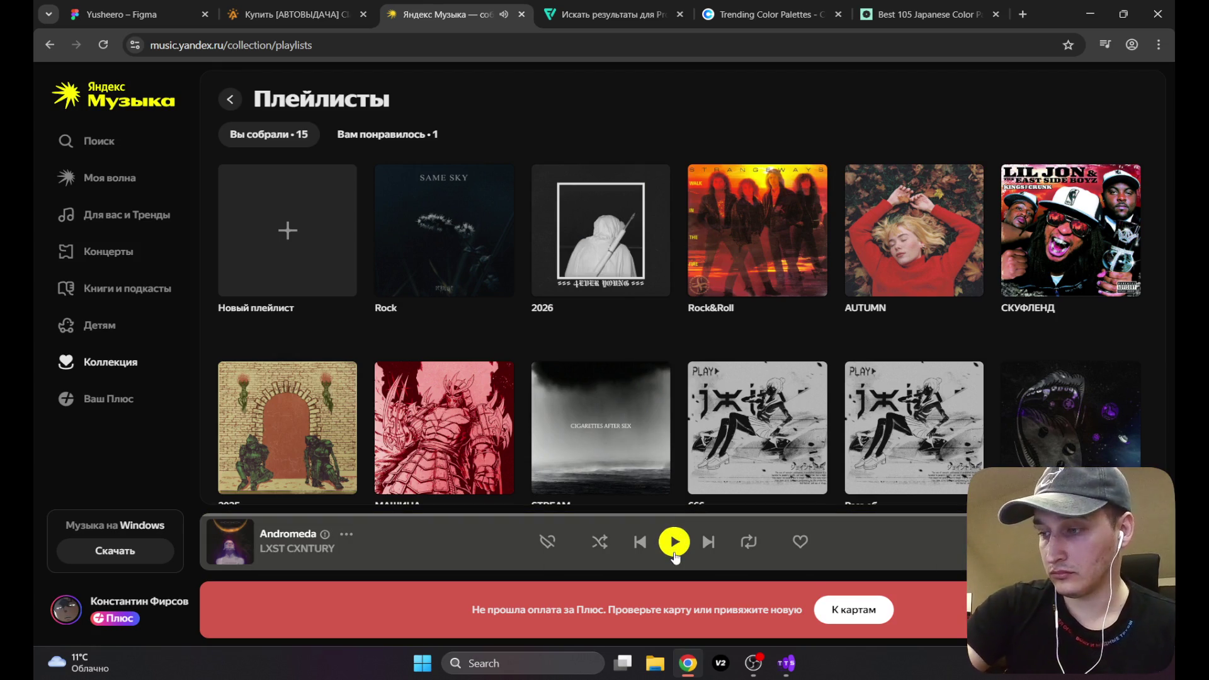